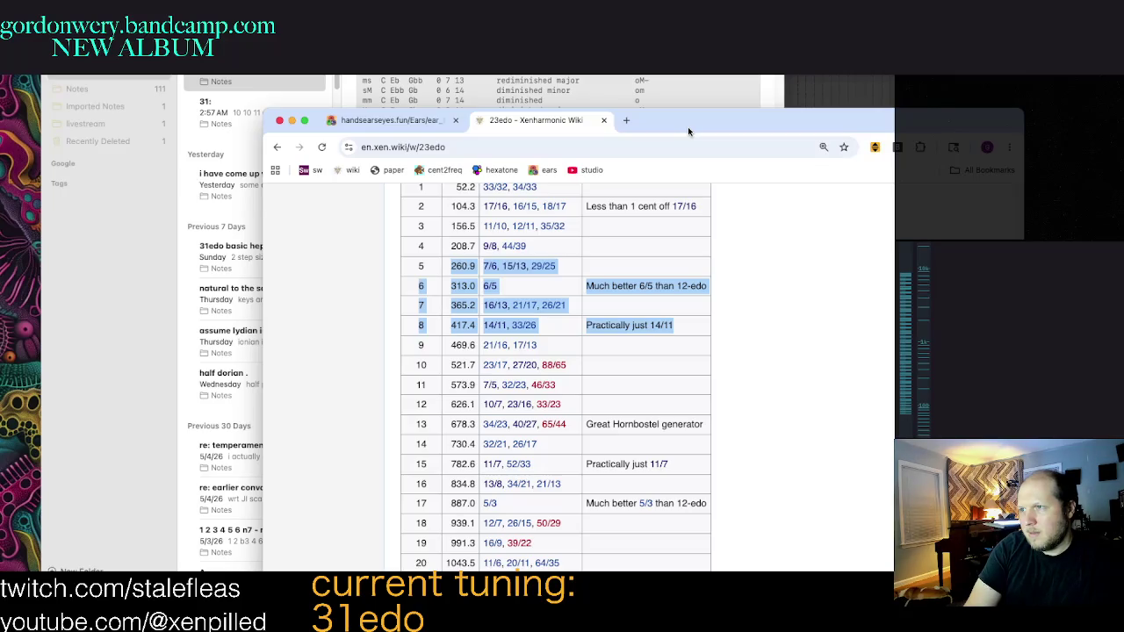
Step: Move the Xenharmonic Wiki window to the screen bottom and bring the 23edo note forward
drag(688, 126, 786, 132)
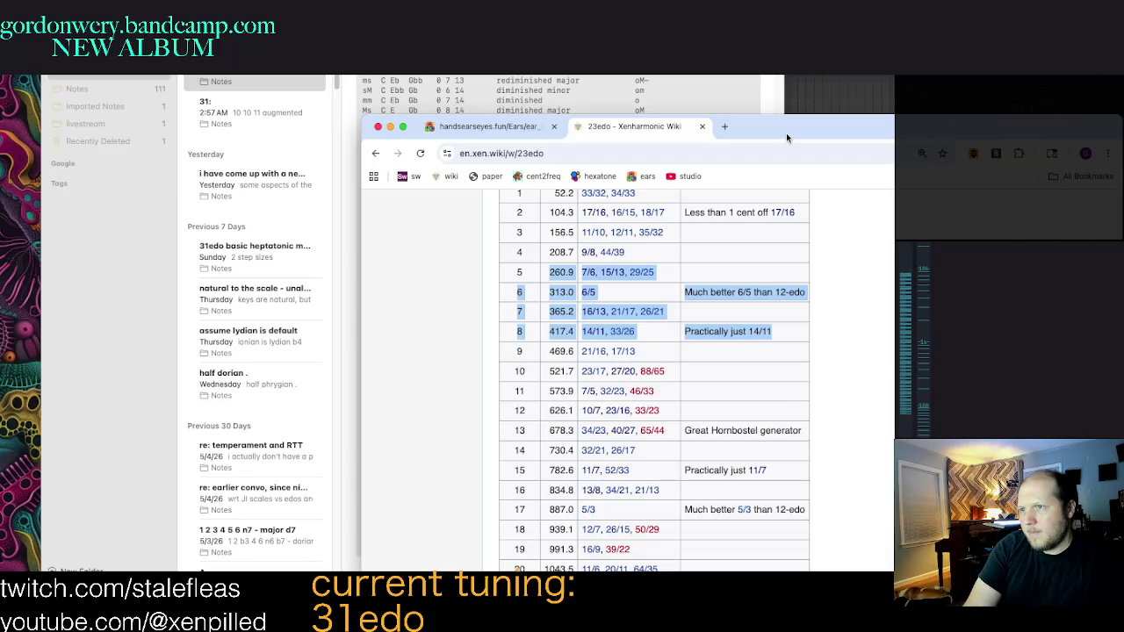
drag(786, 133, 769, 615)
click(673, 402)
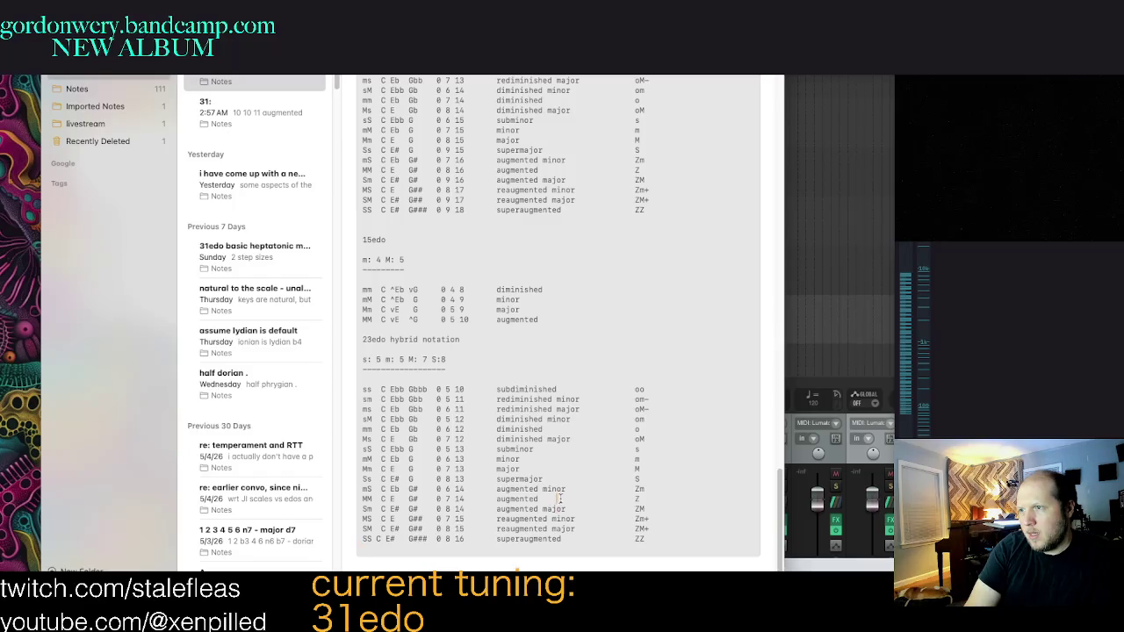
Step: Select 'augmented' in the MM row, then bring Chrome forward with a new blank tab
drag(650, 499, 350, 498)
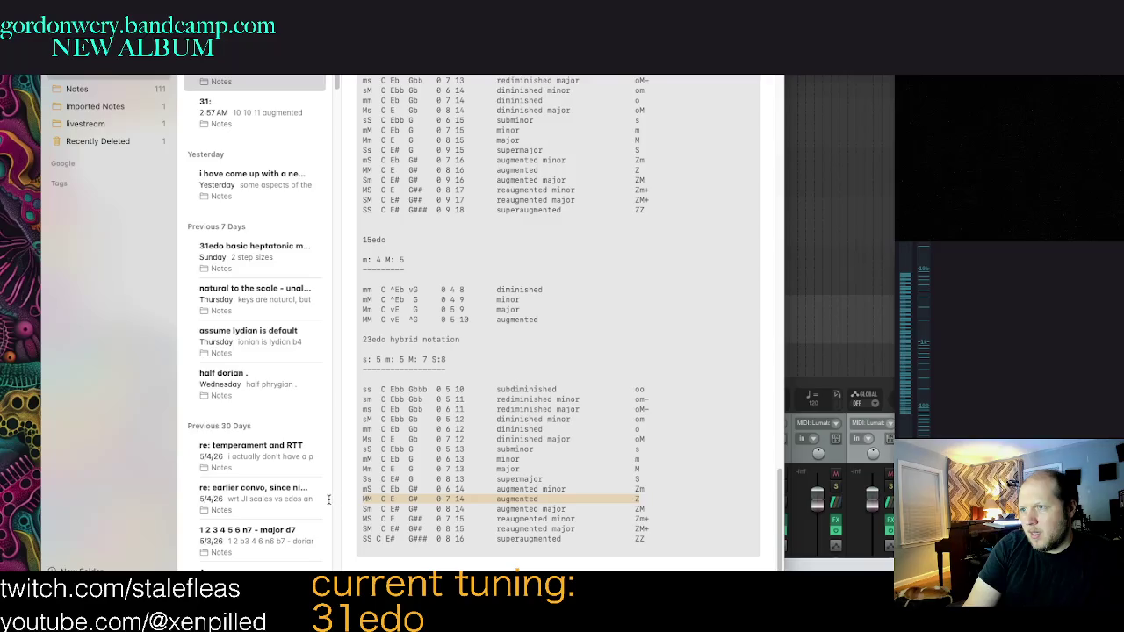
double_click(517, 498)
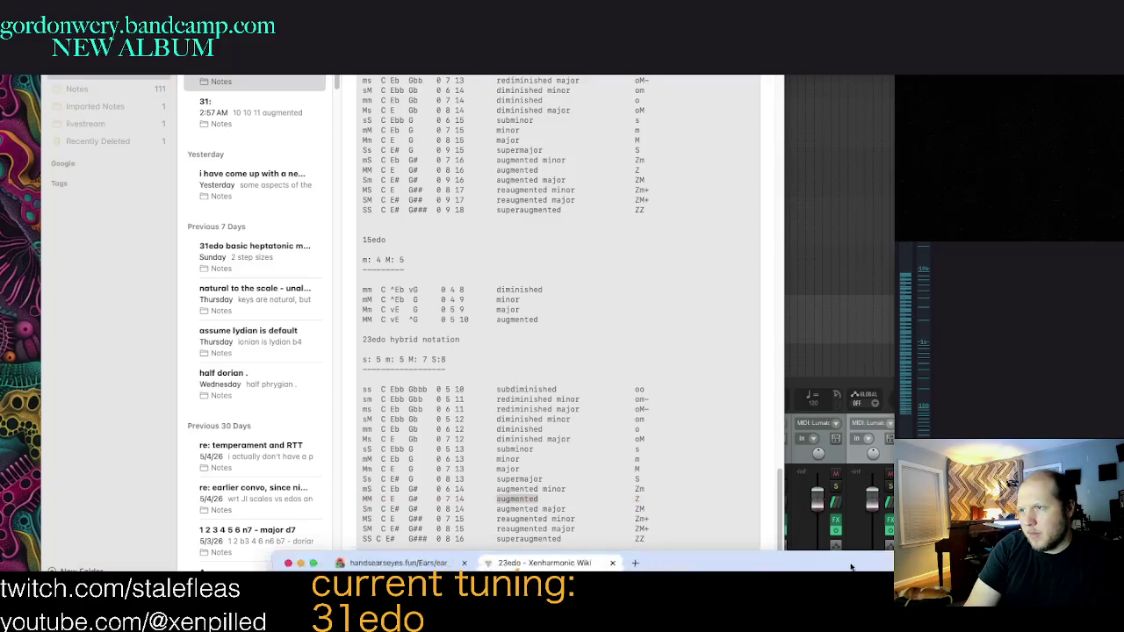
click(812, 559)
drag(824, 265, 845, 211)
key(super+t)
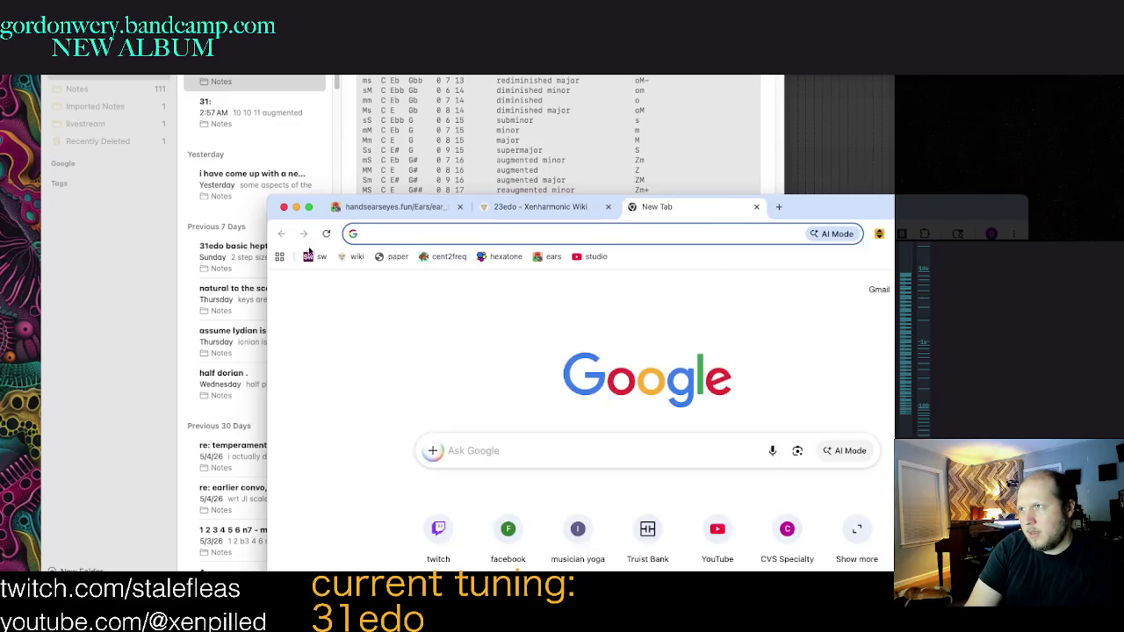
Step: Enter 7\23, 14\23 and 23\23 as Scale Workshop data, play it, then minimize the browser
drag(757, 215, 809, 162)
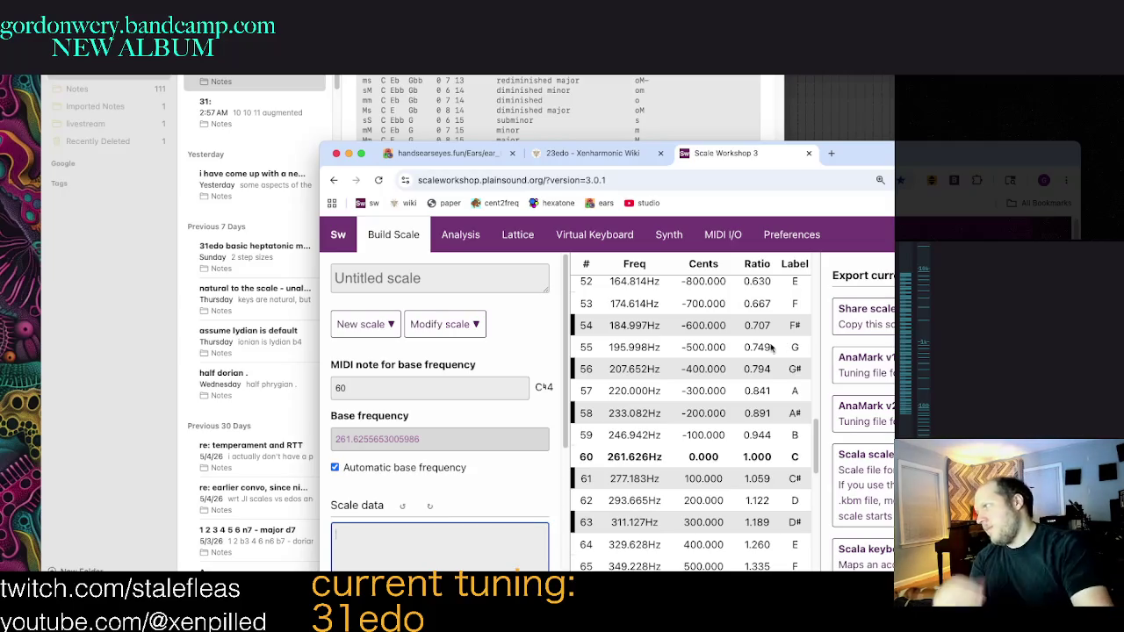
key(super+h)
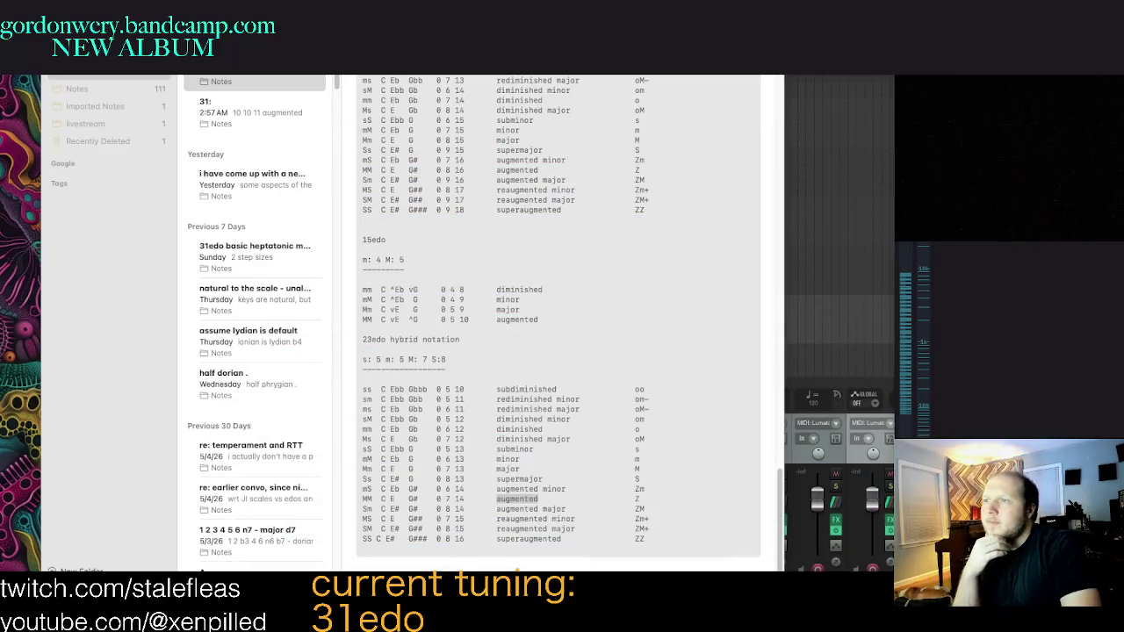
key(super+Tab)
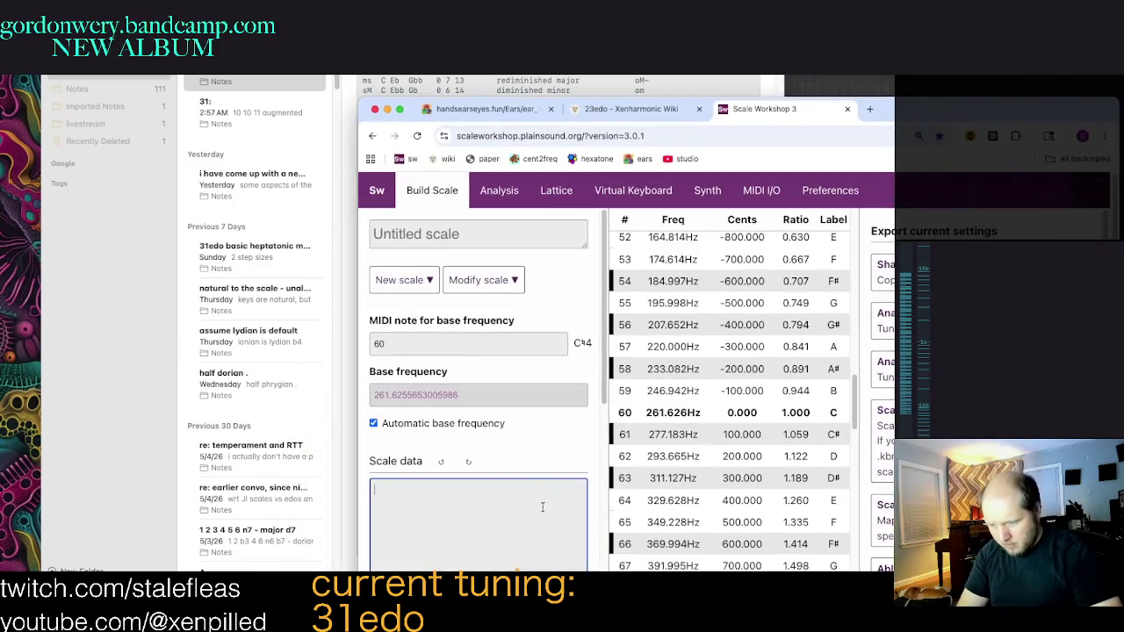
text(7\23)
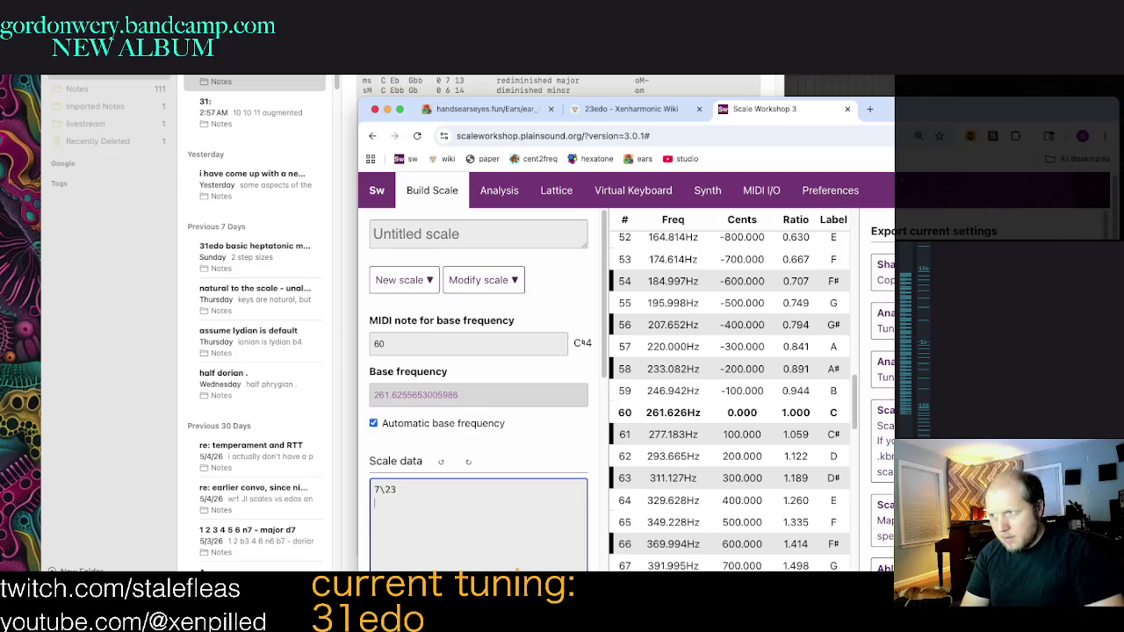
key(Return)
text(14\23)
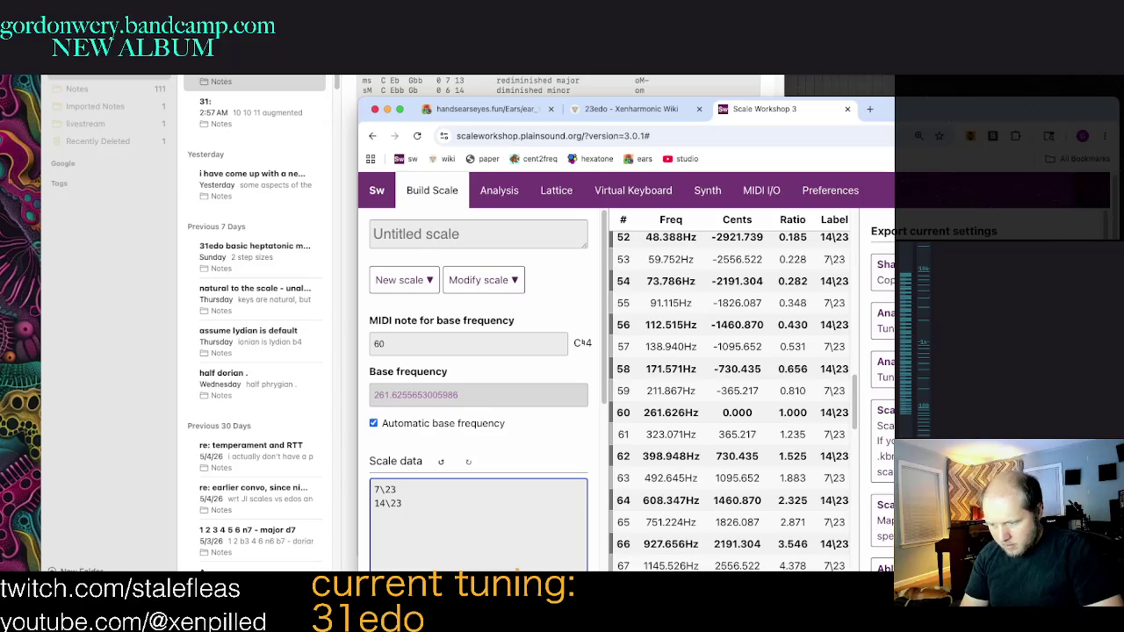
key(Return)
text(23\23)
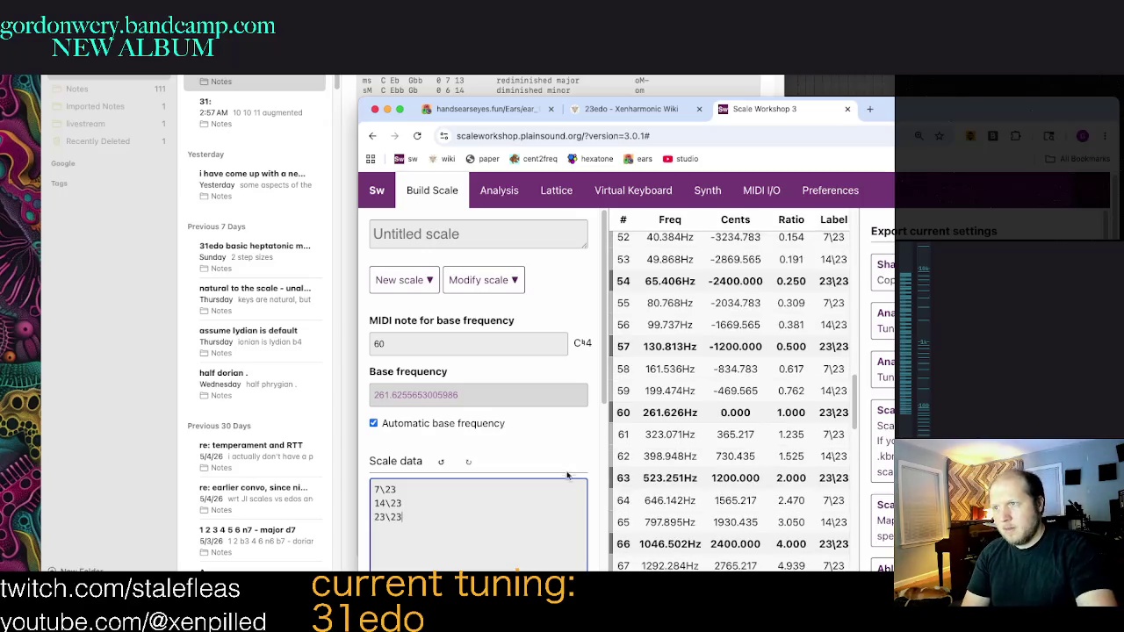
click(569, 470)
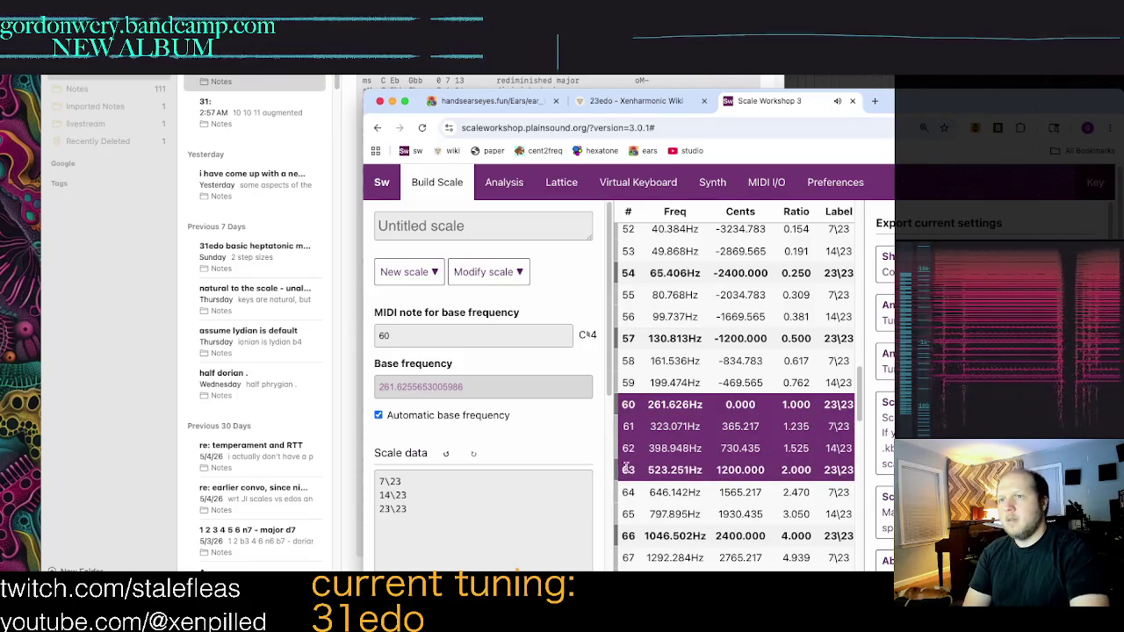
key(super+m)
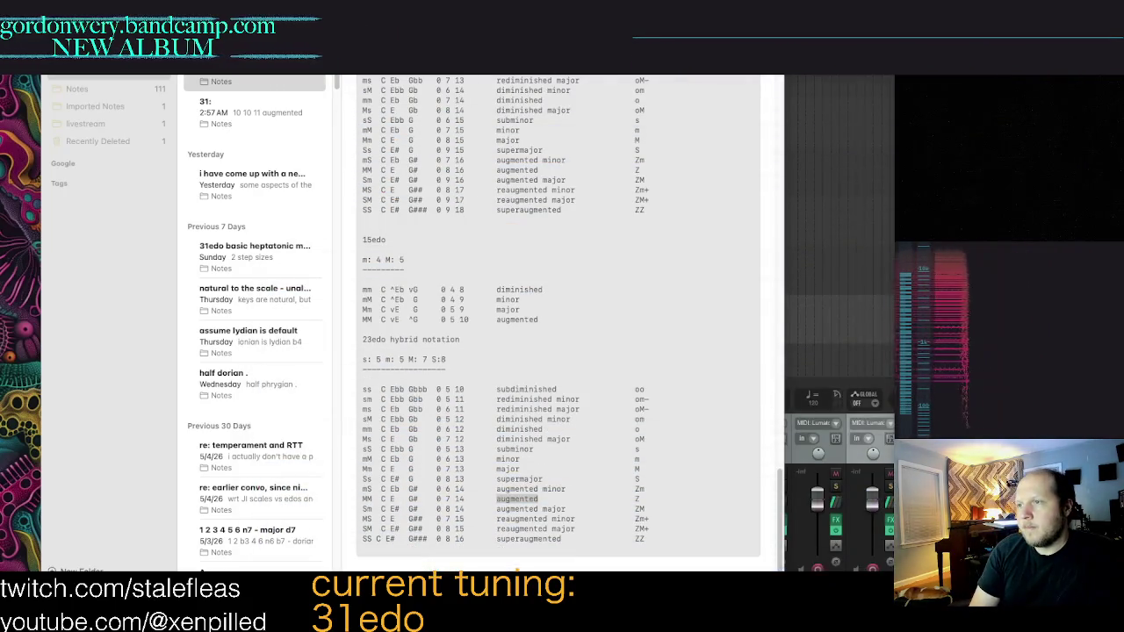
Step: Replace 'augmented' in the MM row with 'neutral upmajor'
click(554, 508)
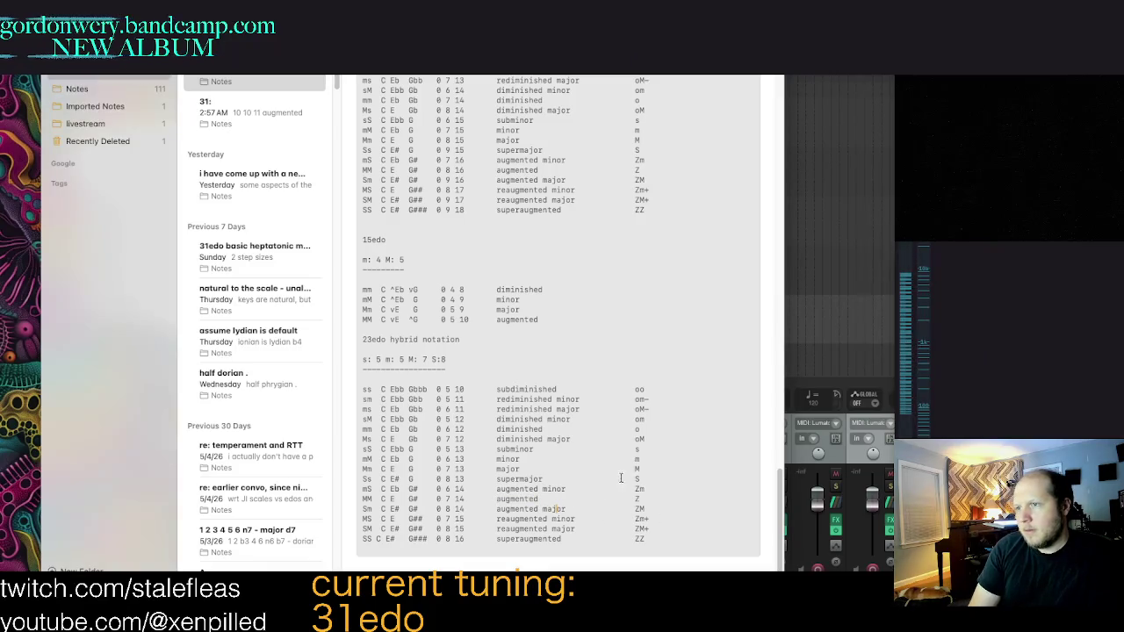
key(super+g)
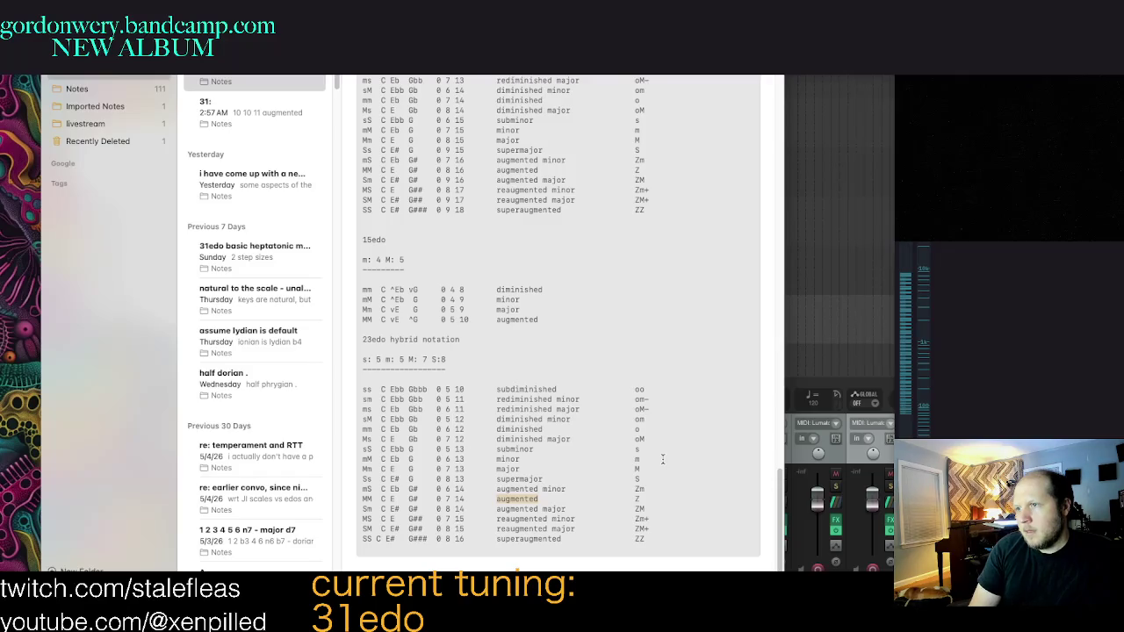
text(neutral upmajor)
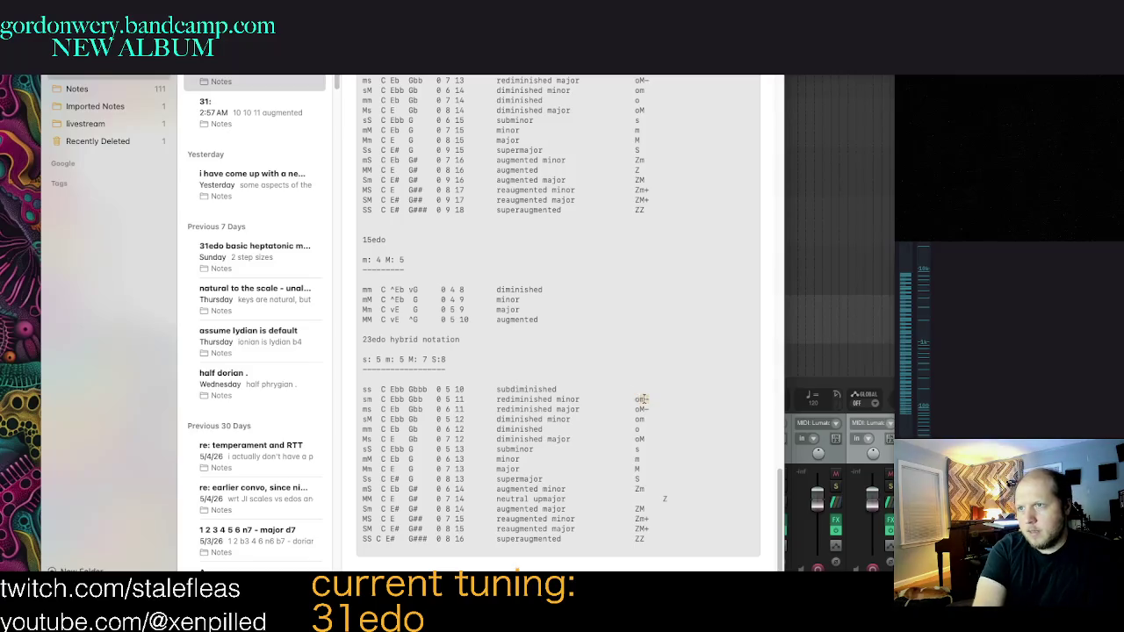
Step: Delete the chord symbols, including om-, oM, s and m, from the right-hand column
key(BackSpace)
drag(649, 409, 635, 419)
key(BackSpace)
key(BackSpace)
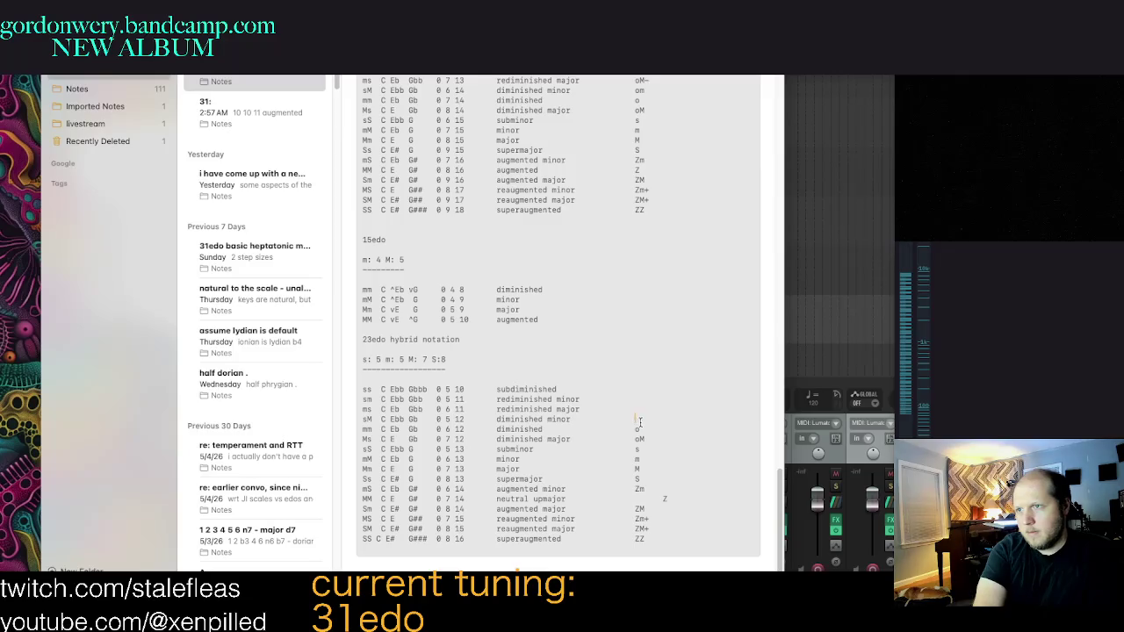
key(BackSpace)
key(BackSpace)
mouse_move(646, 448)
mouse_down()
mouse_move(635, 449)
mouse_move(635, 539)
mouse_up()
key(BackSpace)
key(BackSpace)
key(BackSpace)
key(BackSpace)
key(BackSpace)
key(BackSpace)
key(BackSpace)
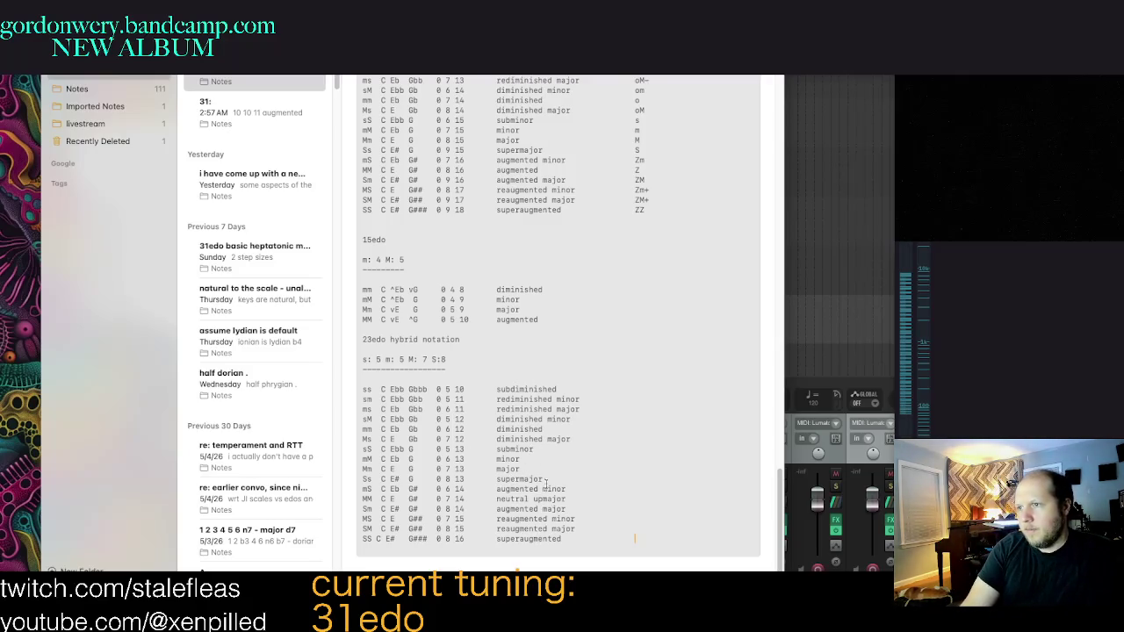
Step: Delete the upper chord names, from subdiminished and rediminished down to minor, major and supermajor
double_click(518, 389)
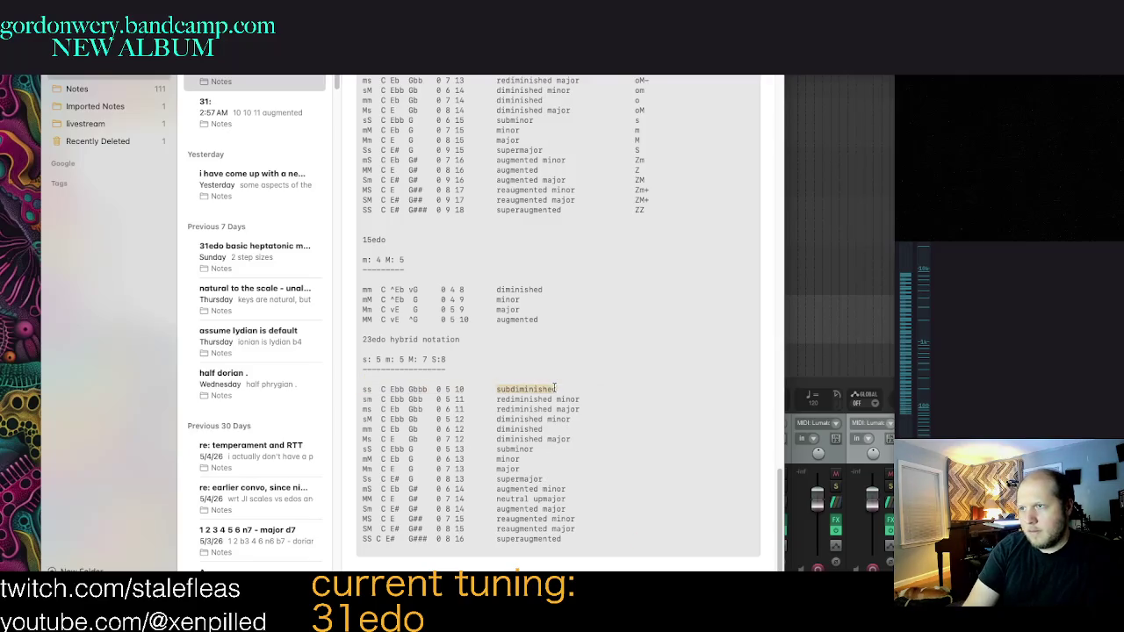
double_click(512, 399)
drag(570, 398, 527, 409)
key(BackSpace)
key(BackSpace)
key(BackSpace)
key(BackSpace)
double_click(509, 438)
key(BackSpace)
double_click(510, 439)
key(BackSpace)
double_click(514, 449)
key(BackSpace)
double_click(507, 458)
Step: Delete the remaining names: augmented, neutral upmajor, augmented major, reaugmented and superaugmented
key(BackSpace)
double_click(507, 468)
key(BackSpace)
double_click(511, 479)
key(BackSpace)
double_click(514, 488)
key(BackSpace)
double_click(513, 488)
key(BackSpace)
double_click(514, 499)
key(BackSpace)
key(BackSpace)
double_click(518, 519)
key(BackSpace)
double_click(514, 509)
key(BackSpace)
double_click(509, 509)
key(BackSpace)
double_click(511, 519)
key(BackSpace)
double_click(514, 528)
key(BackSpace)
double_click(510, 529)
key(BackSpace)
double_click(523, 538)
key(BackSpace)
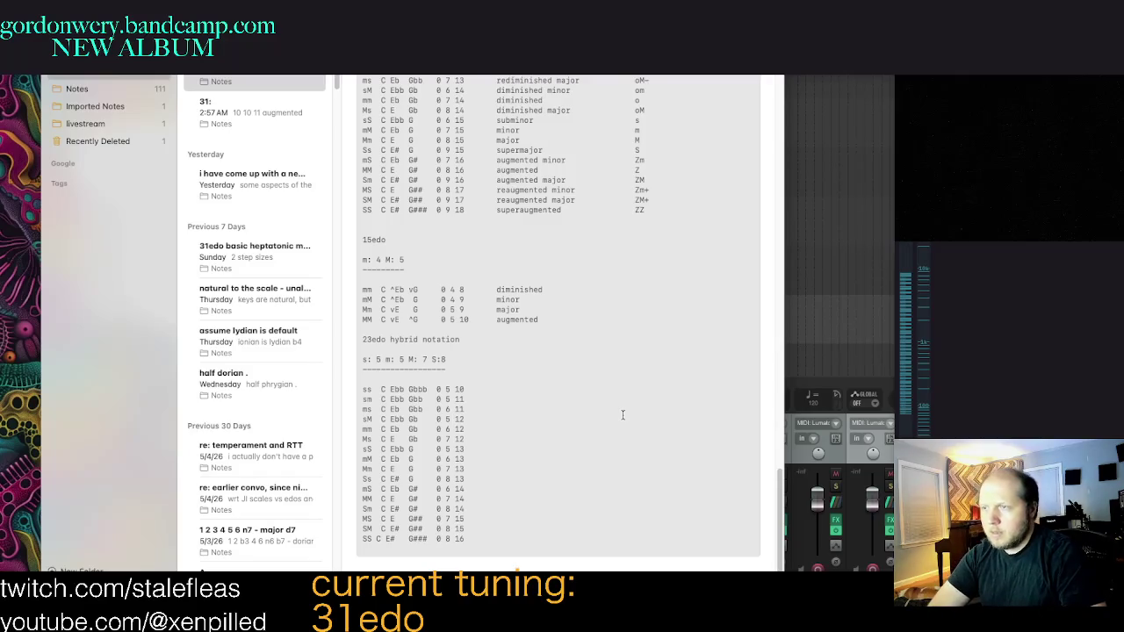
Step: Name the rows subminor, minor, major and supermajor subfifth, plus minor and neutral superfifth
text(subminor)
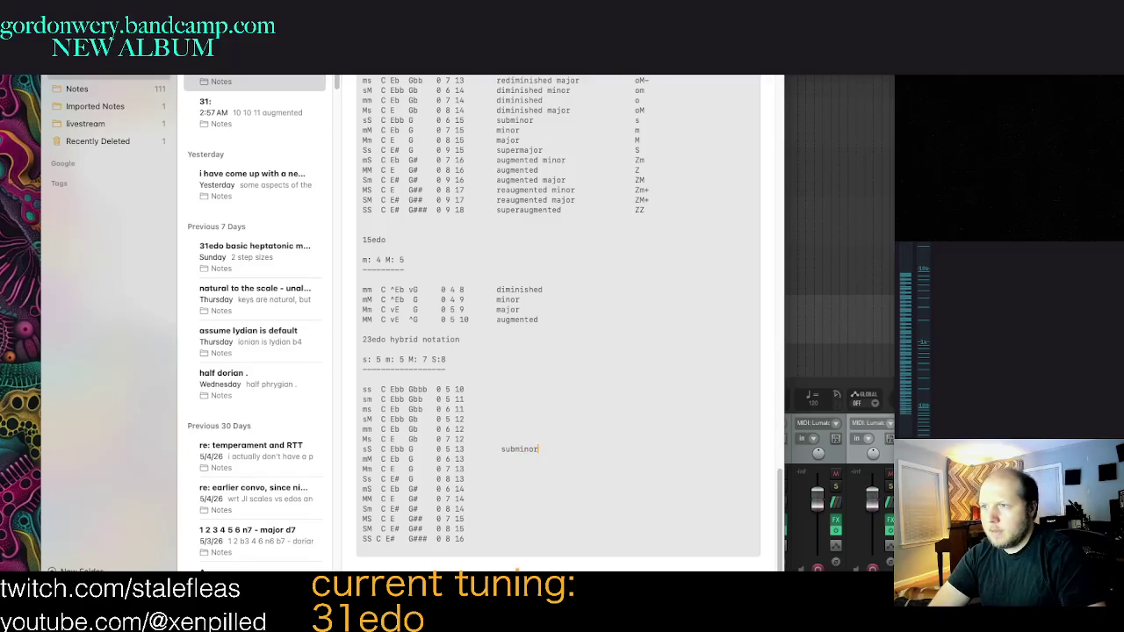
text( sub)
text(major)
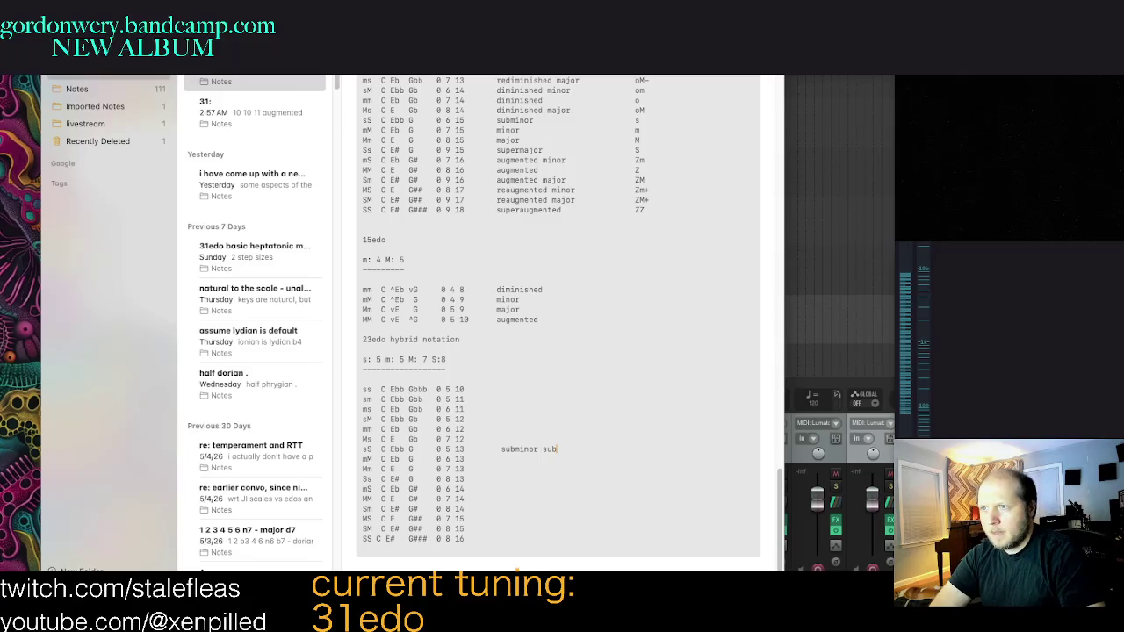
text(th)
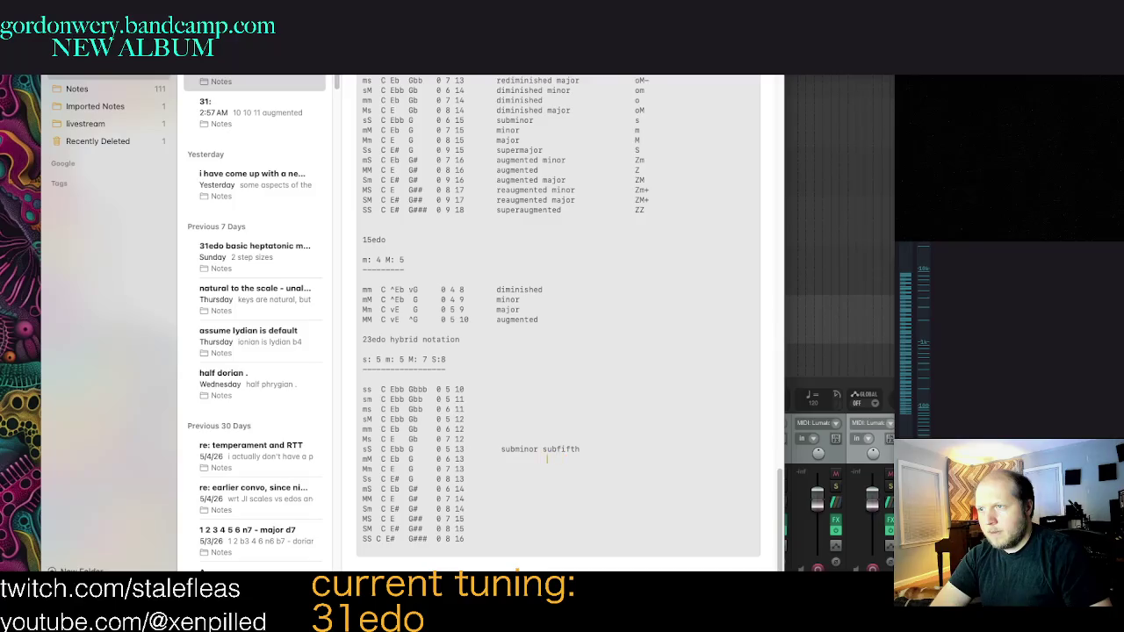
text(subminor )
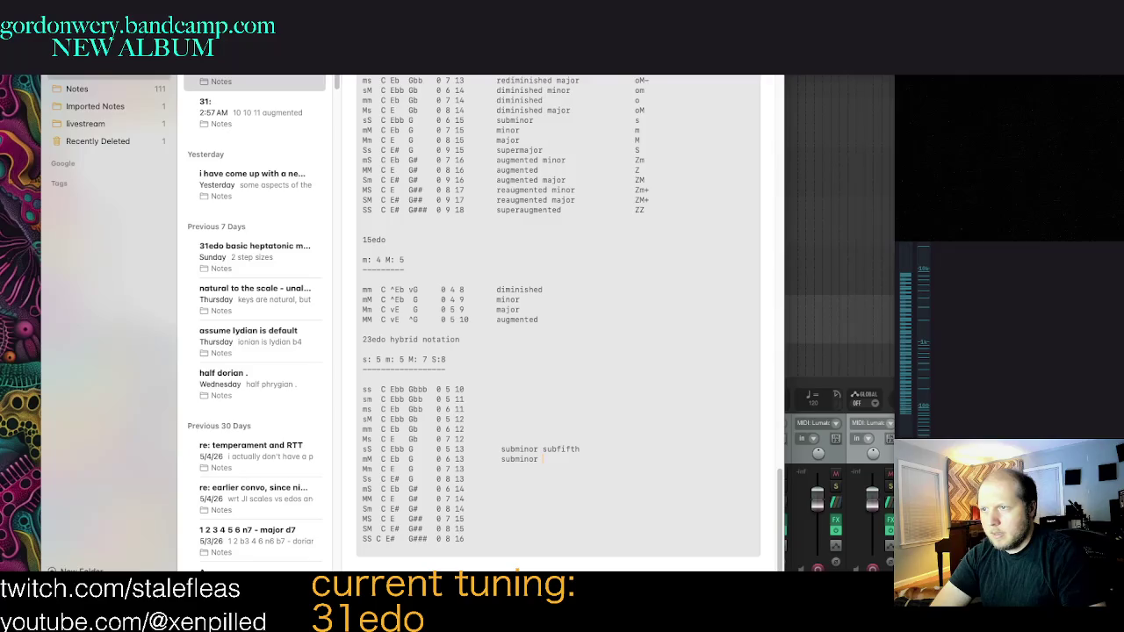
key(BackSpace)
key(BackSpace)
key(BackSpace)
key(BackSpace)
key(BackSpace)
key(BackSpace)
key(BackSpace)
key(BackSpace)
key(BackSpace)
text(minor subfifth)
key(Down)
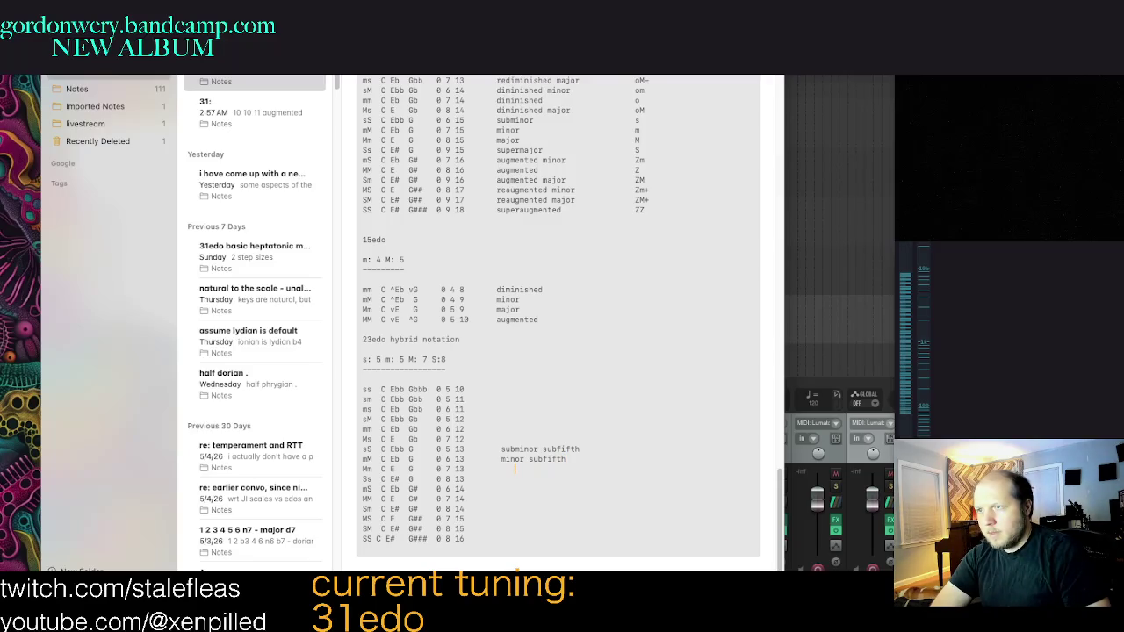
text(majo)
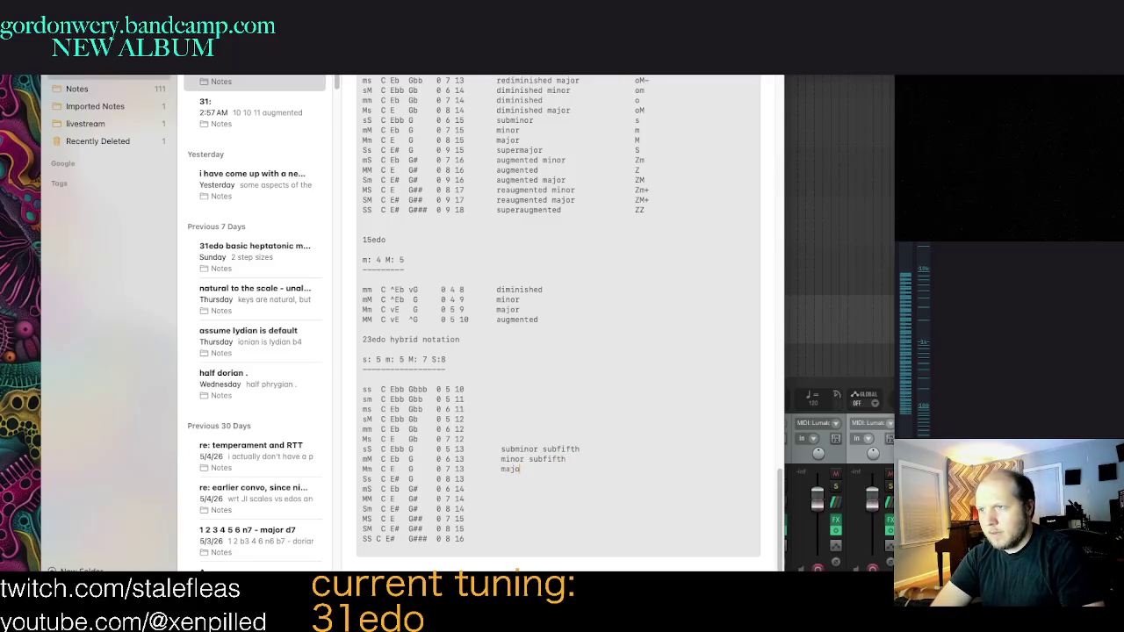
text(r subfifth)
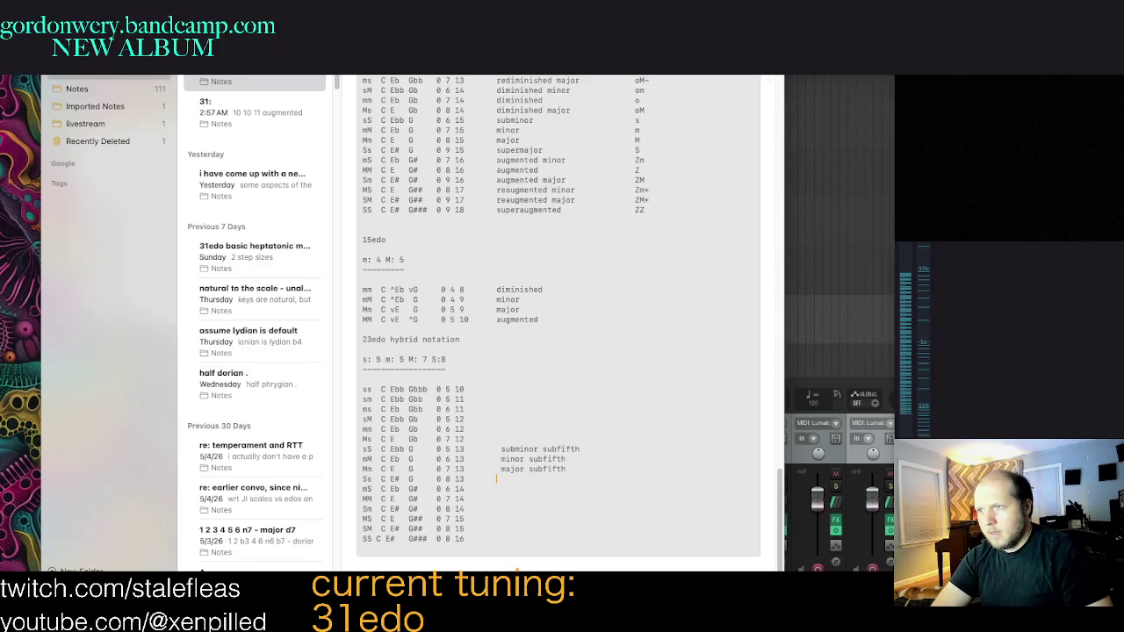
key(Down)
text(supermajor subfifth)
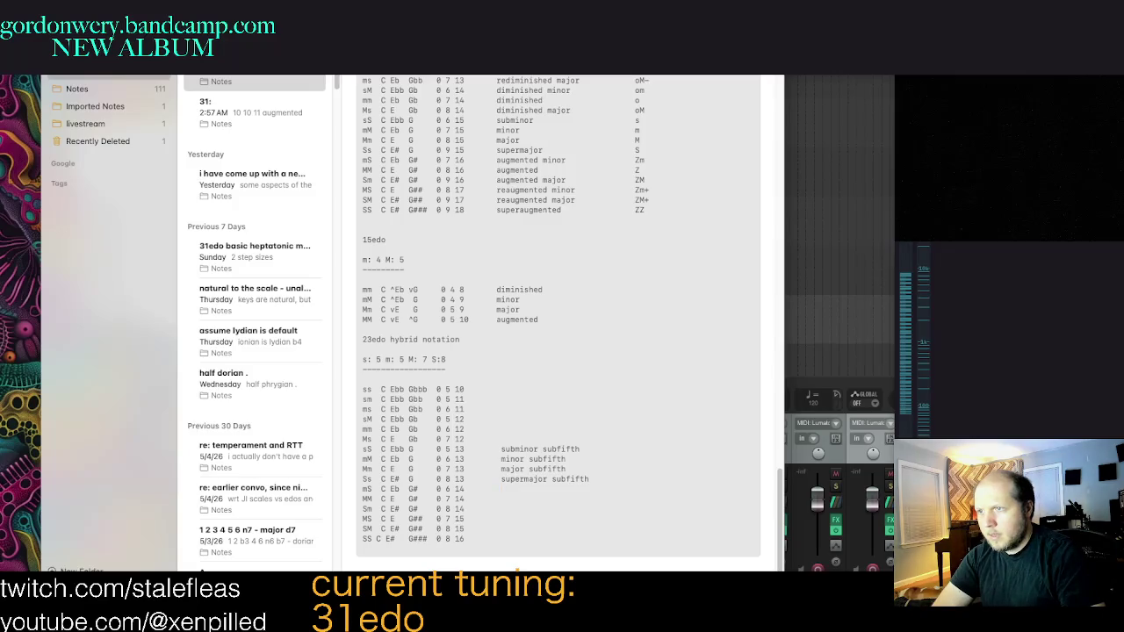
text(nor superfifth)
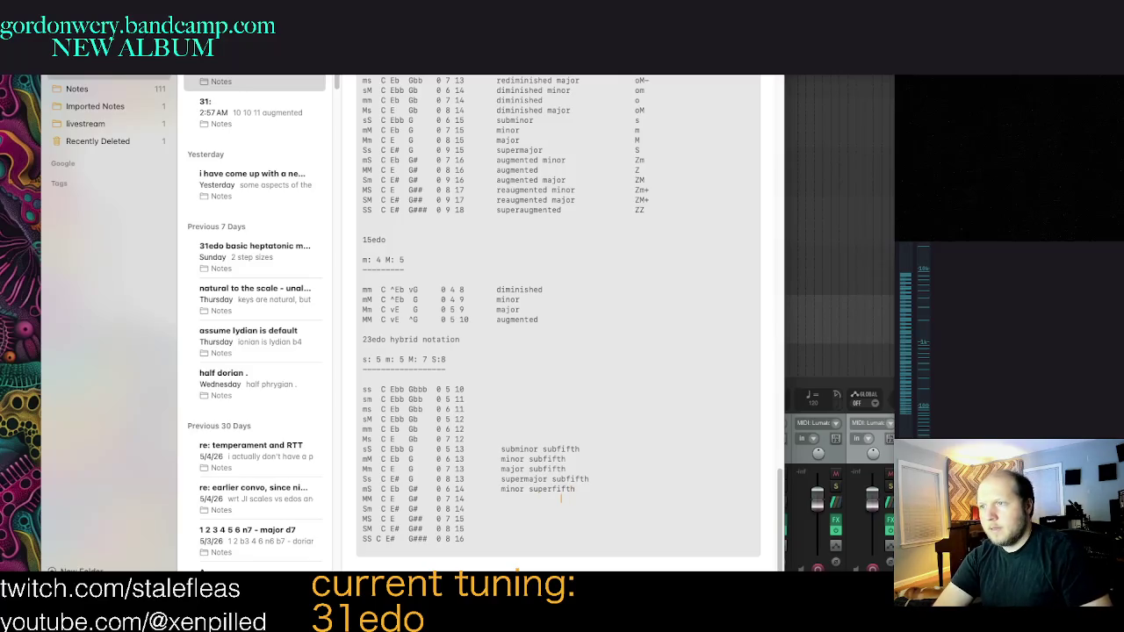
text( MM C E  G#    0 7 14       neutral superfifth)
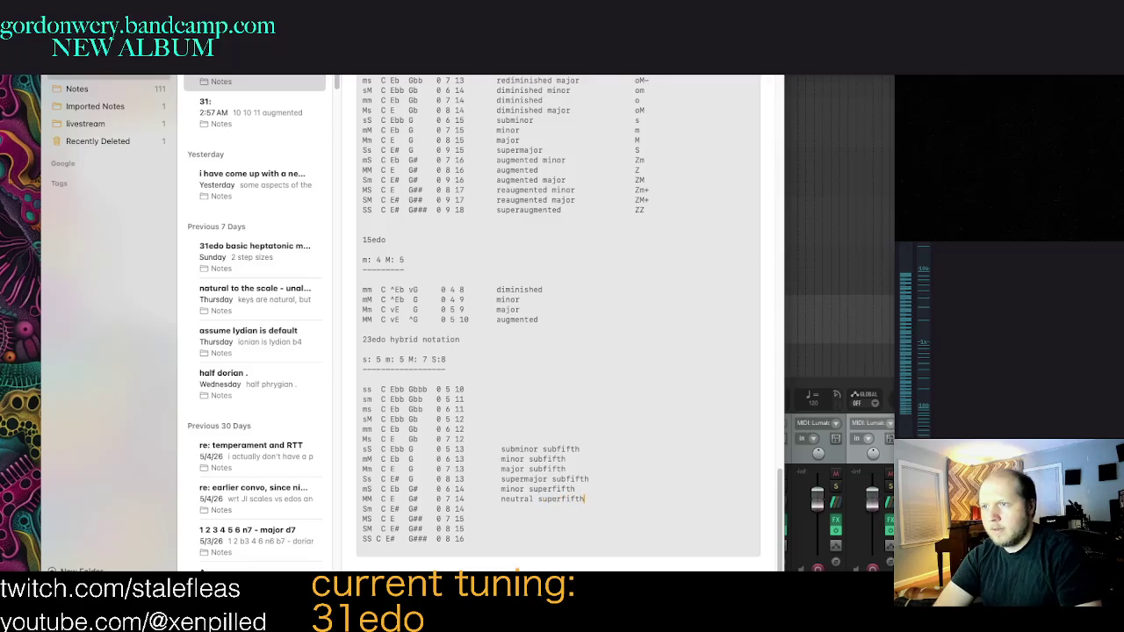
Step: Name the last rows major superfifth, minor augmented, major augmented and superaugmented
click(571, 509)
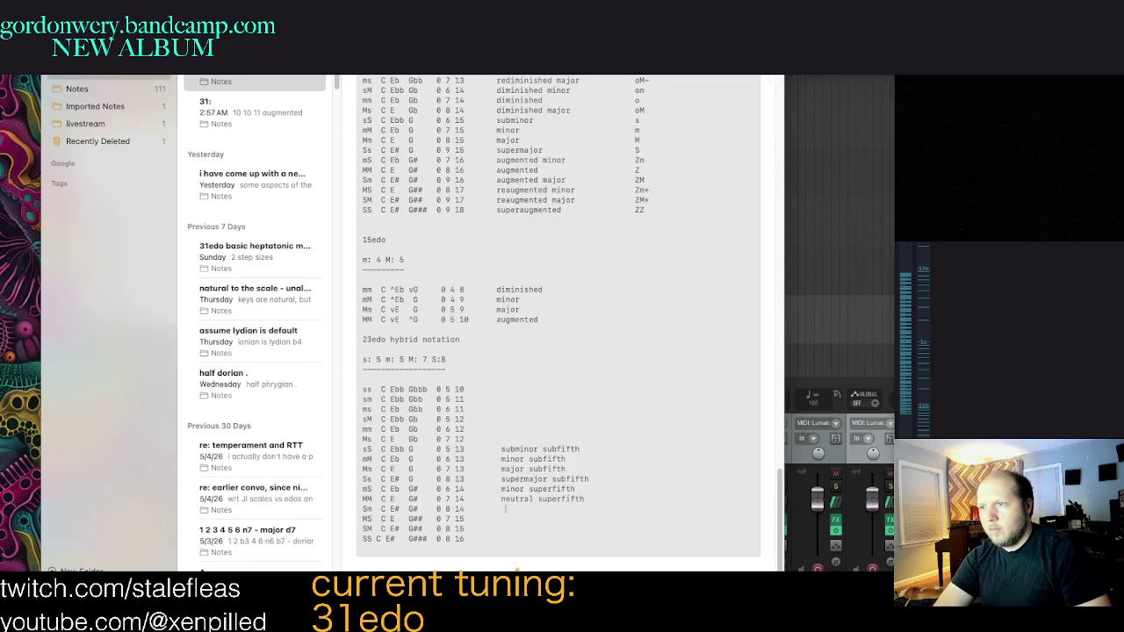
text(major superfifth)
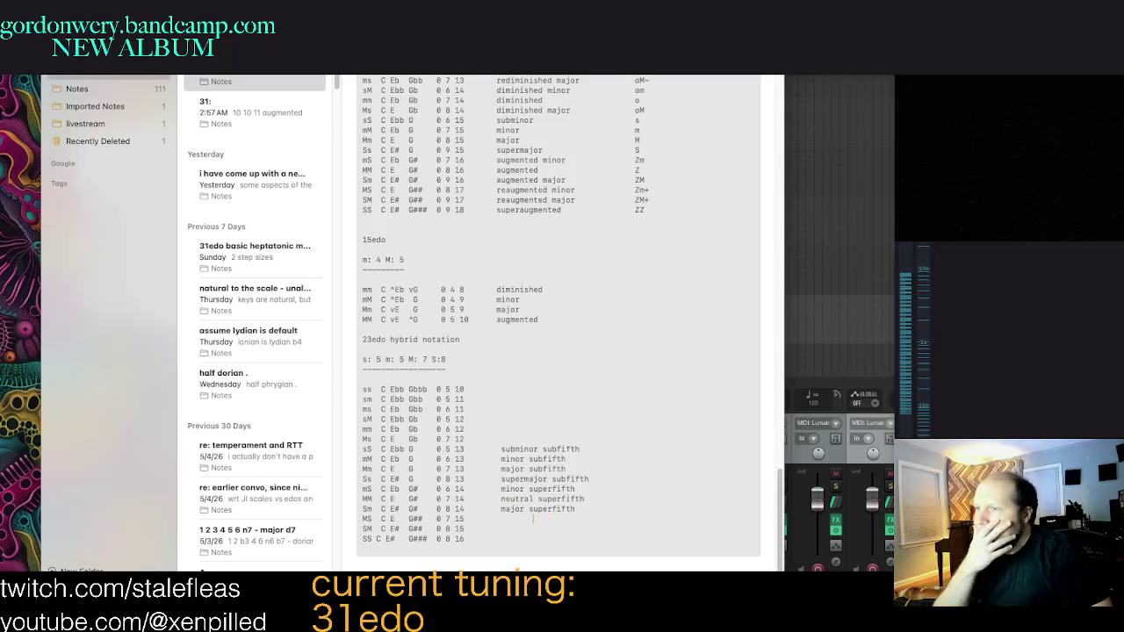
click(500, 518)
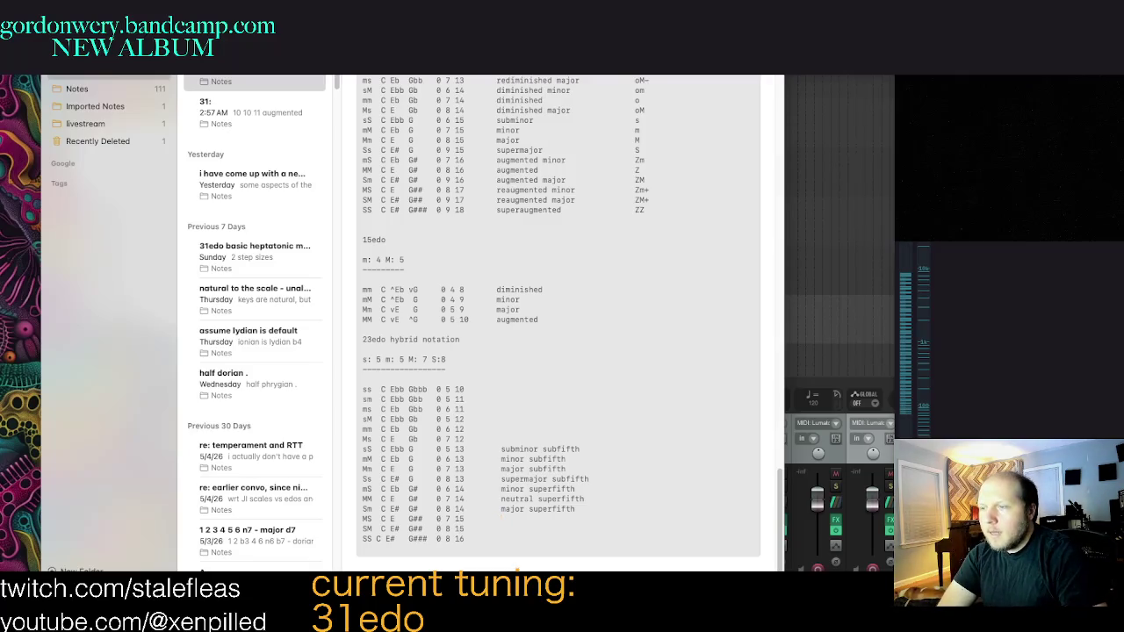
text(minor)
text(mented)
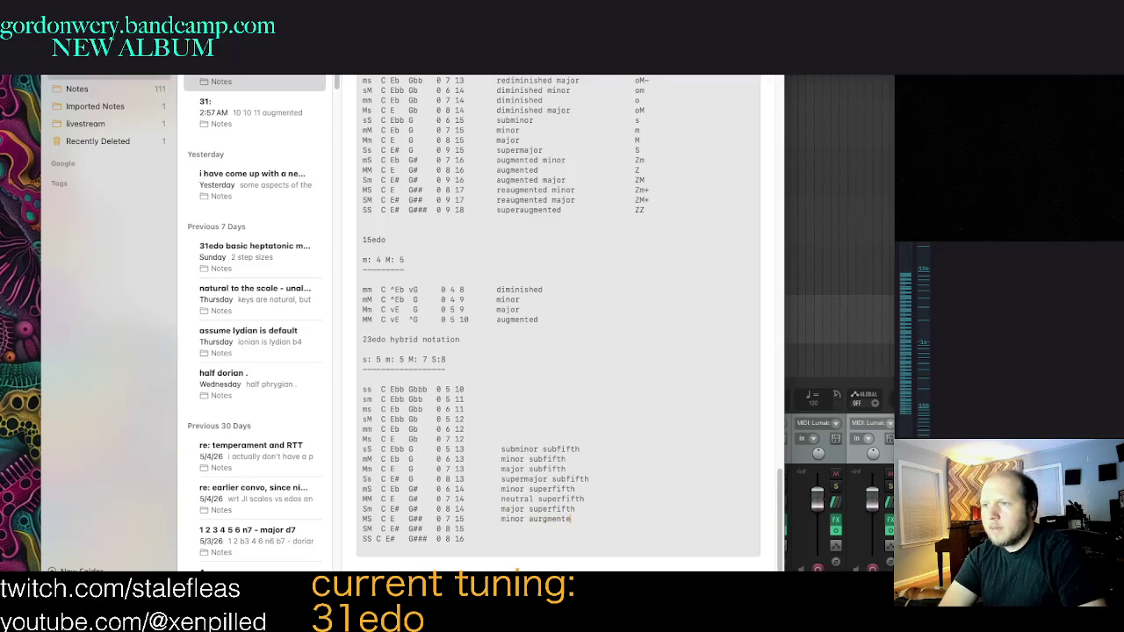
key(BackSpace)
key(BackSpace)
key(BackSpace)
key(BackSpace)
key(BackSpace)
text(mented)
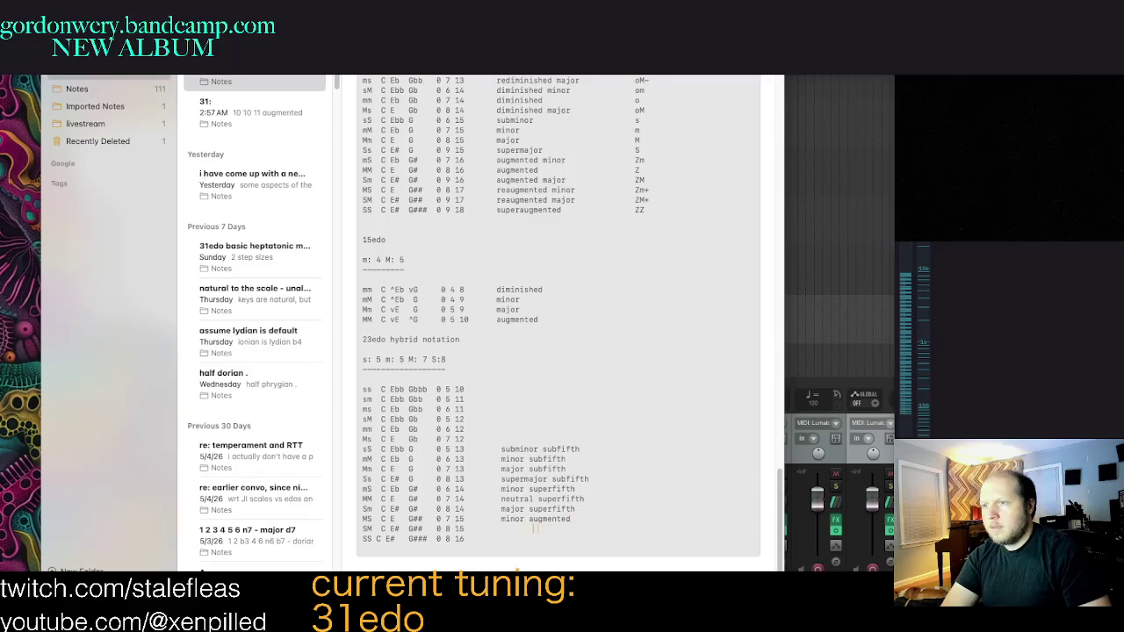
text(major augmented)
click(566, 538)
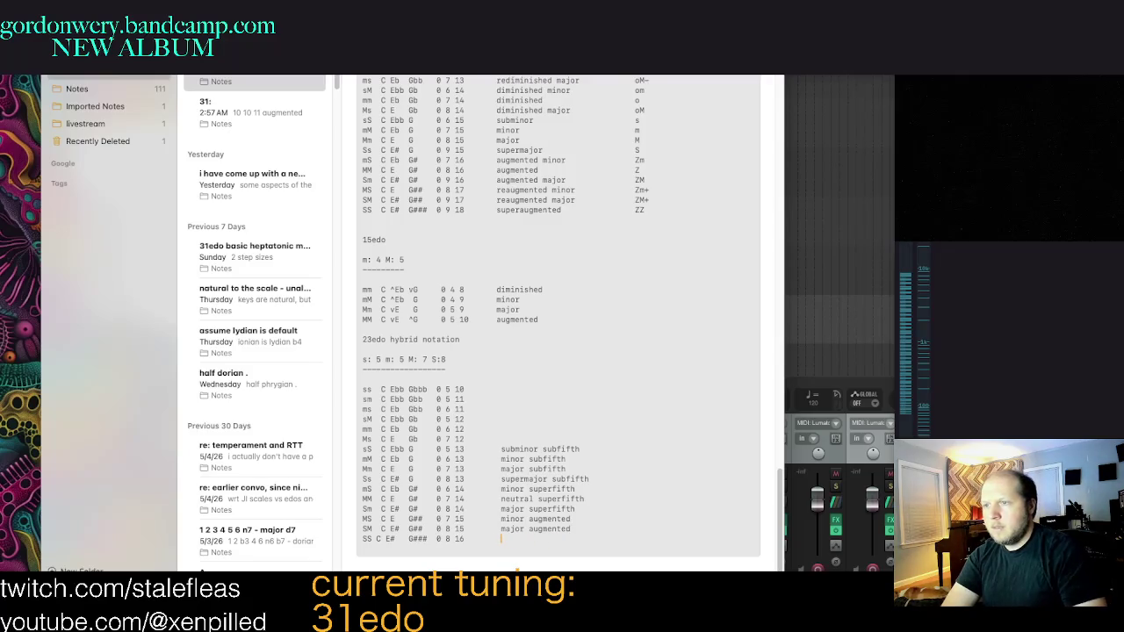
text(superaugmented)
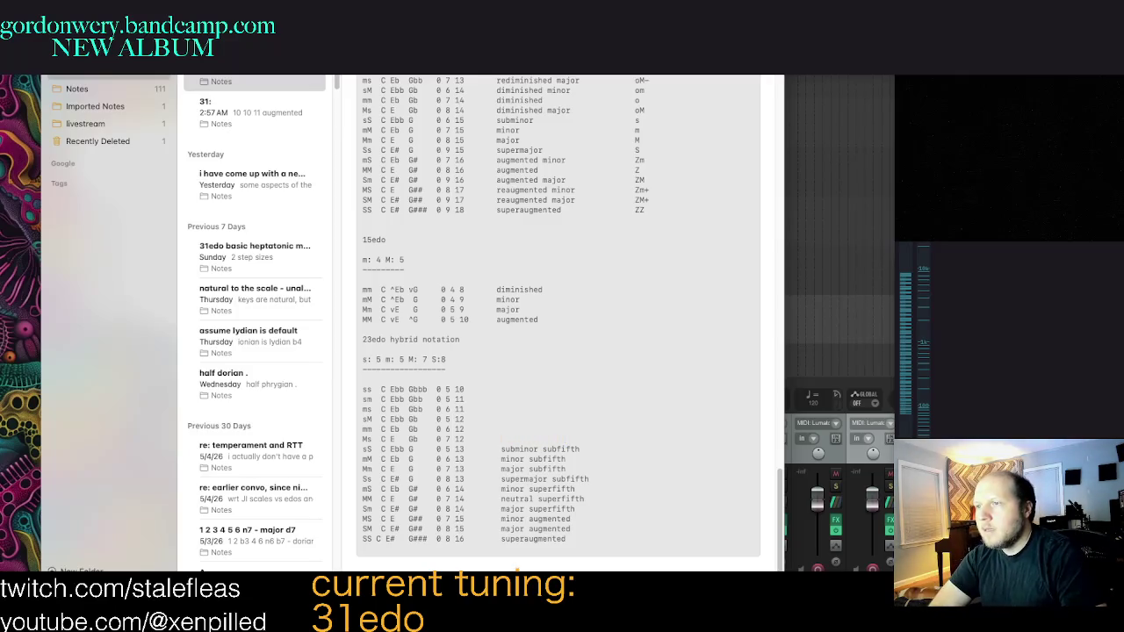
drag(529, 509, 575, 510)
click(540, 449)
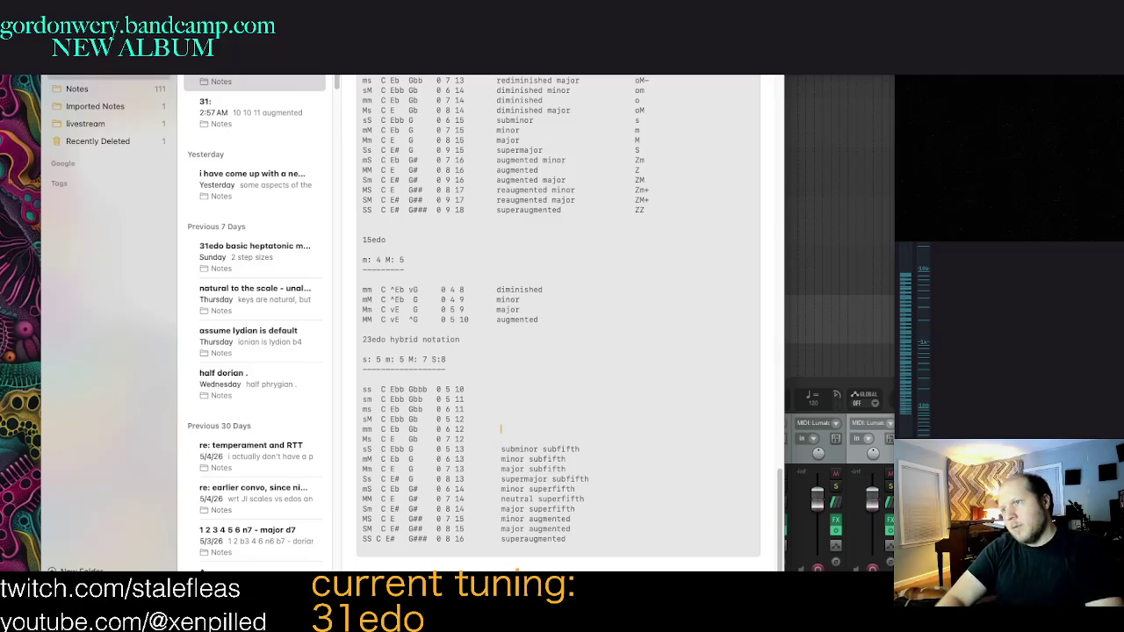
Step: Name the upper rows diminished, major/minor diminished, major/minor rediminished and subdiminished
text(diminished)
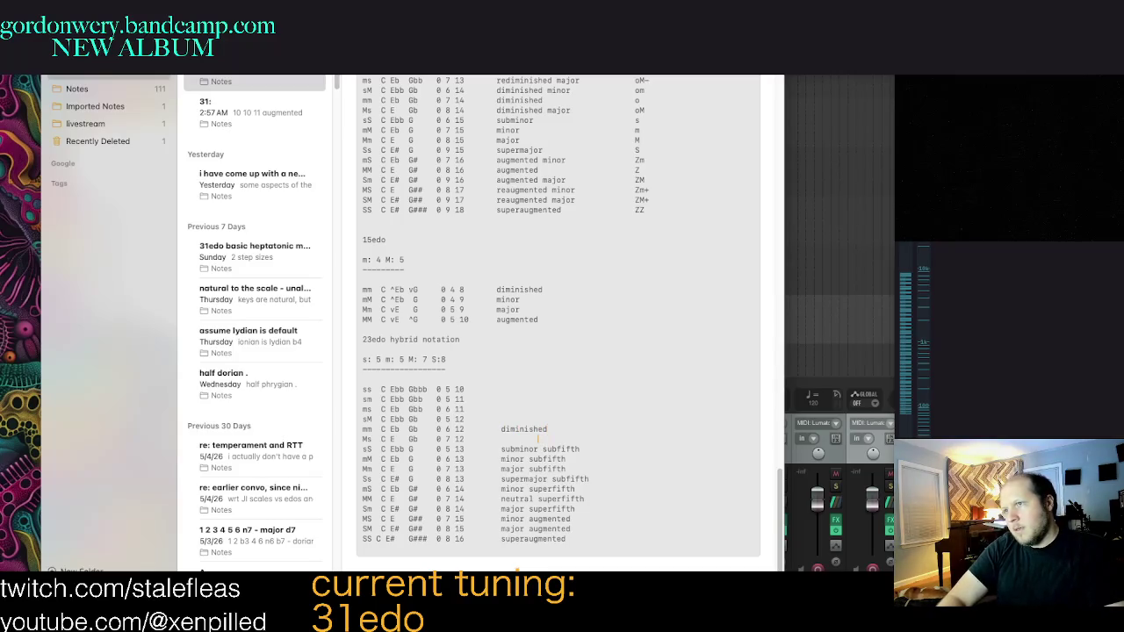
text(major diminished)
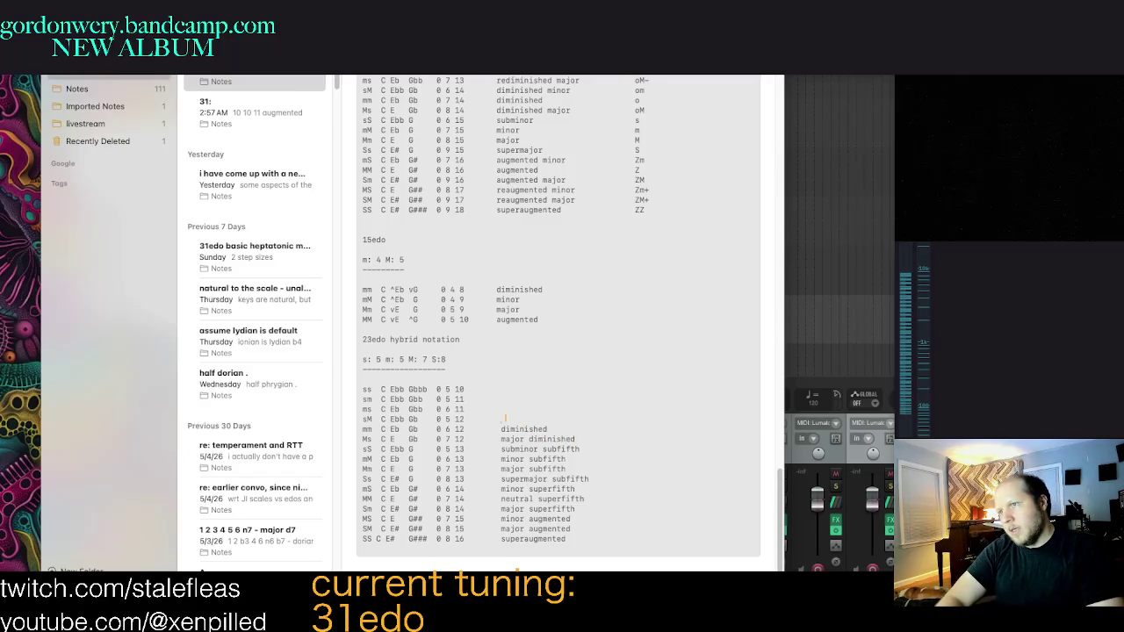
text(minor diminisehd)
key(BackSpace)
key(BackSpace)
key(BackSpace)
key(BackSpace)
text(shed)
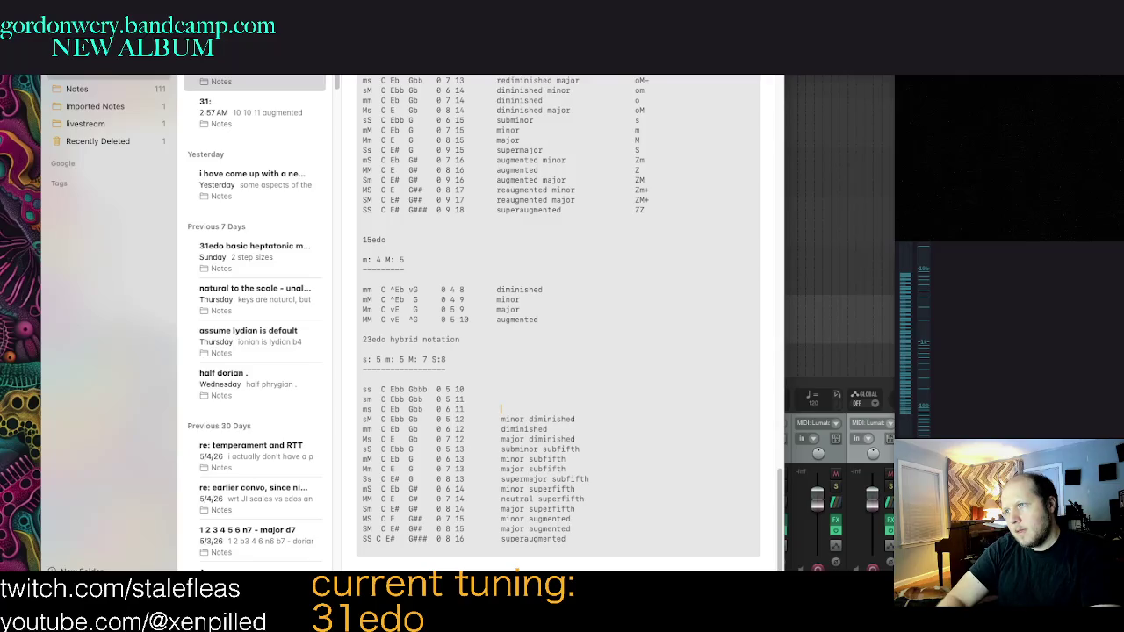
text(major rediminished)
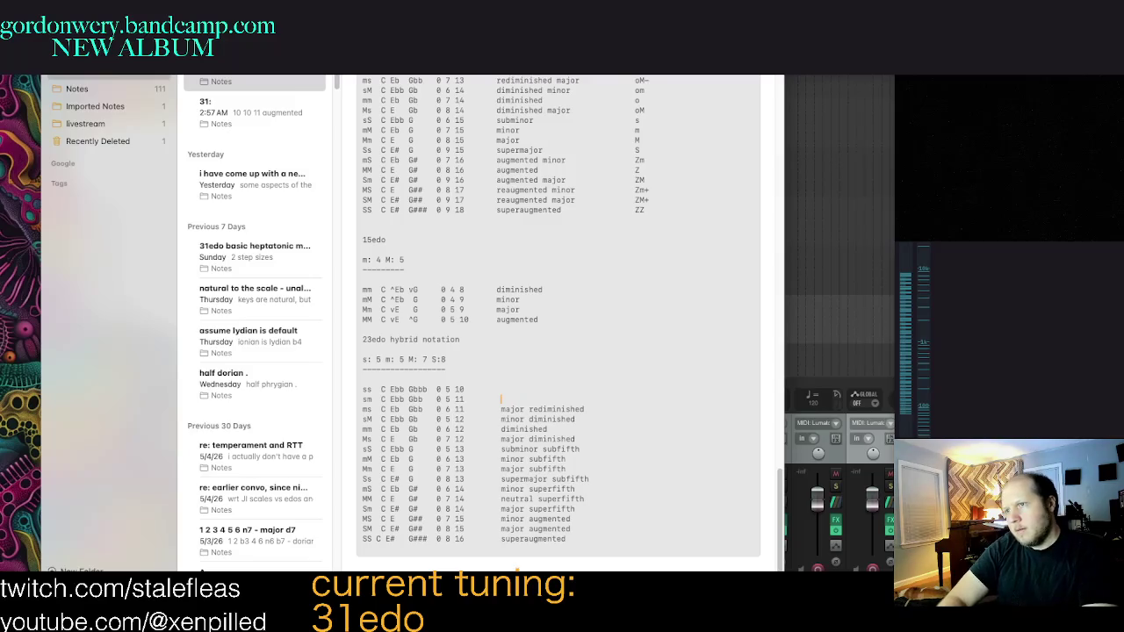
text(mino)
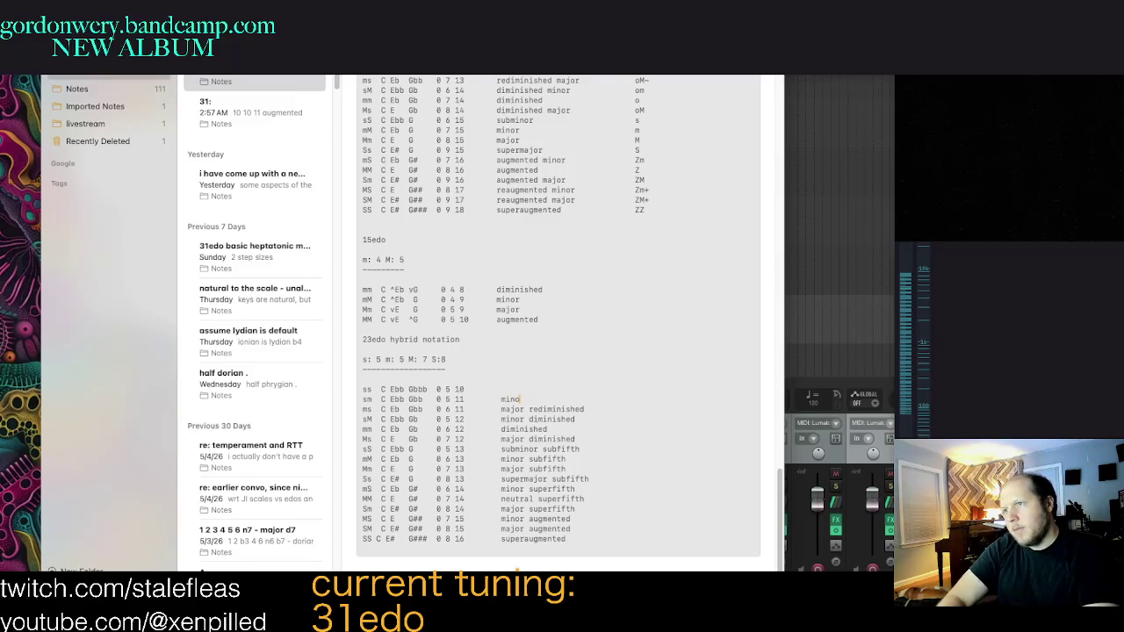
text(r redm)
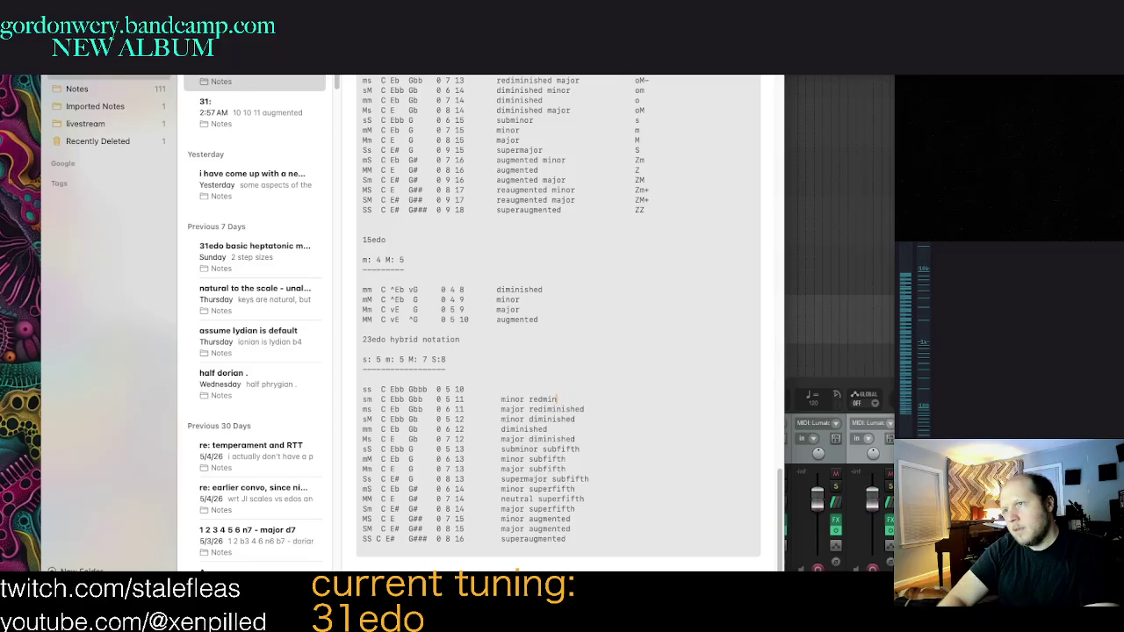
key(BackSpace)
text(iminished)
key(Up)
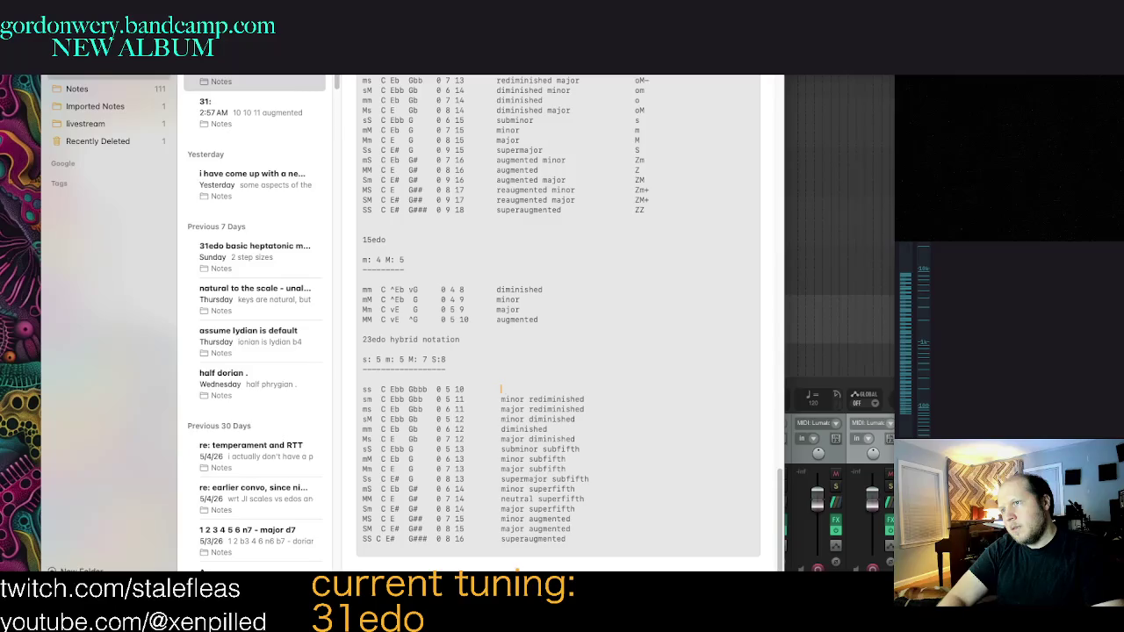
text(subdiminished)
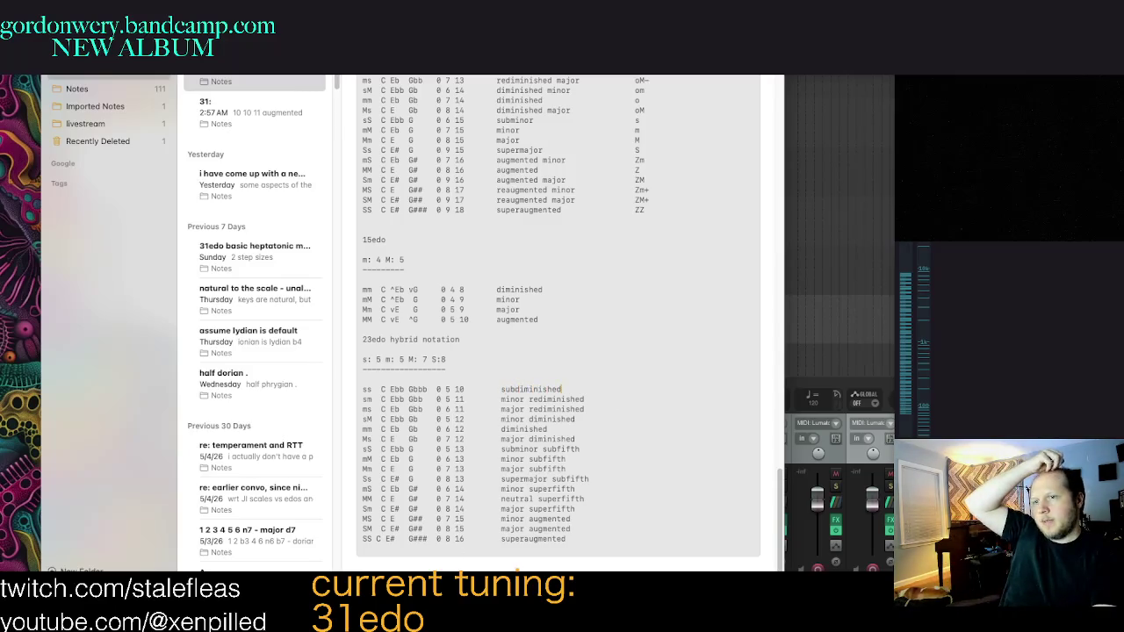
Step: Check the 521.7-cent value on the 23edo wiki page, then minimize the browser
key(super+Tab)
click(455, 170)
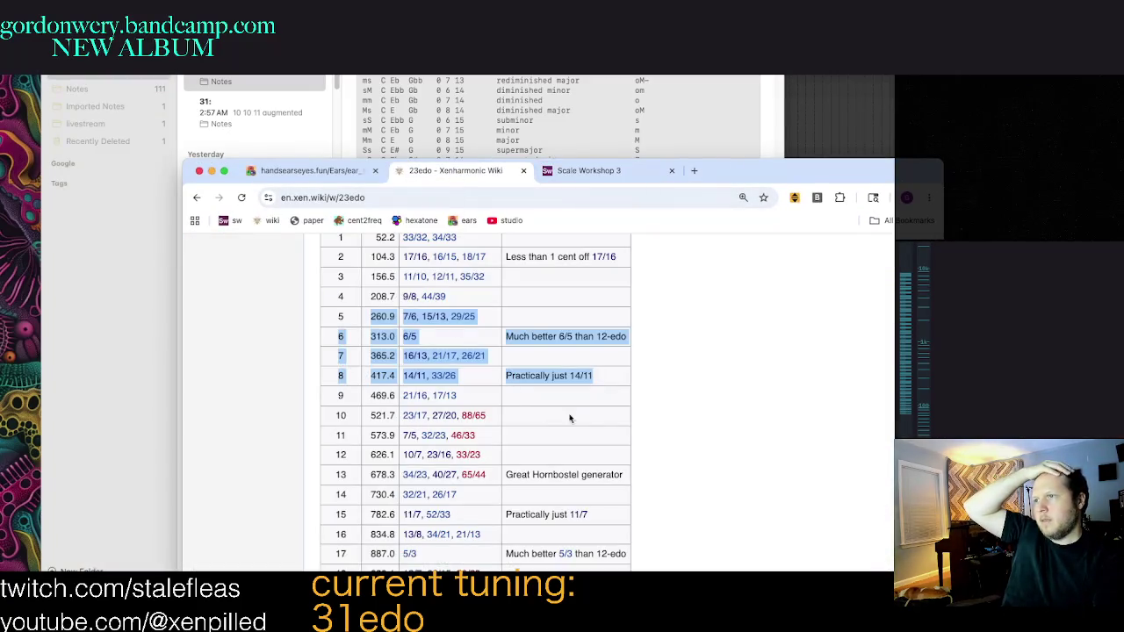
click(549, 417)
double_click(383, 416)
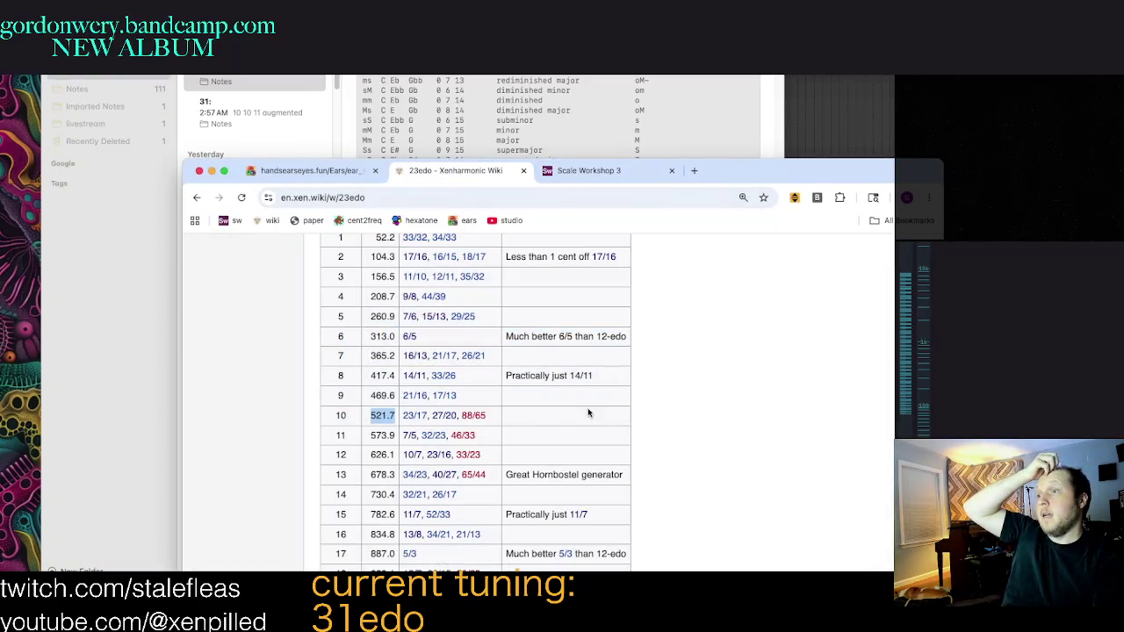
key(super+m)
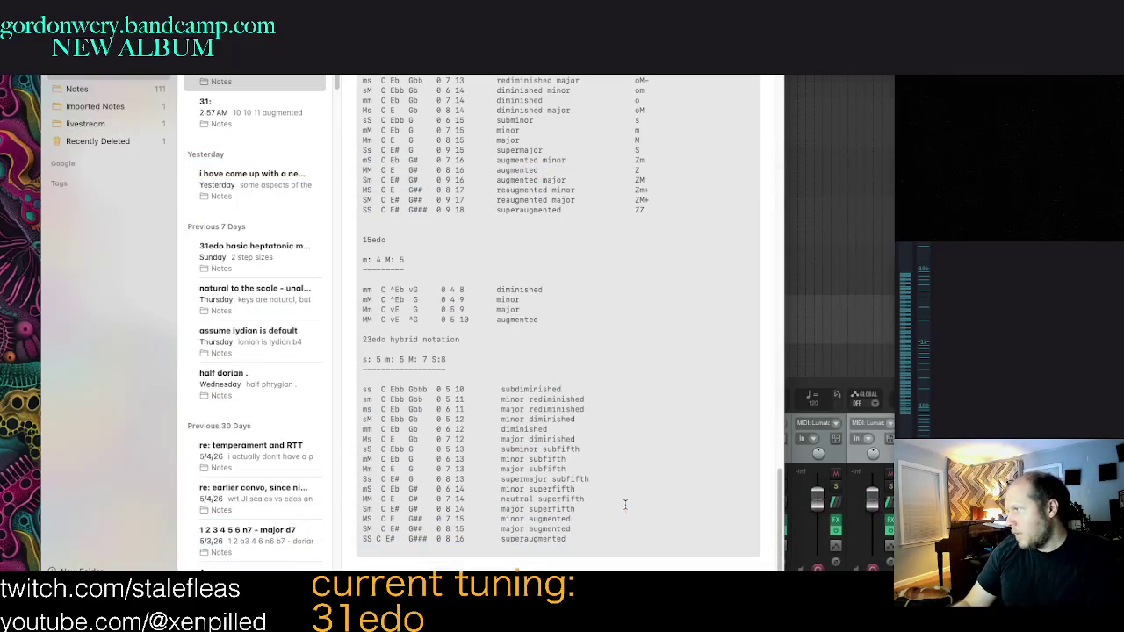
Step: Review the superfifth rows, leaving the caret after 'major superfifth'
click(646, 442)
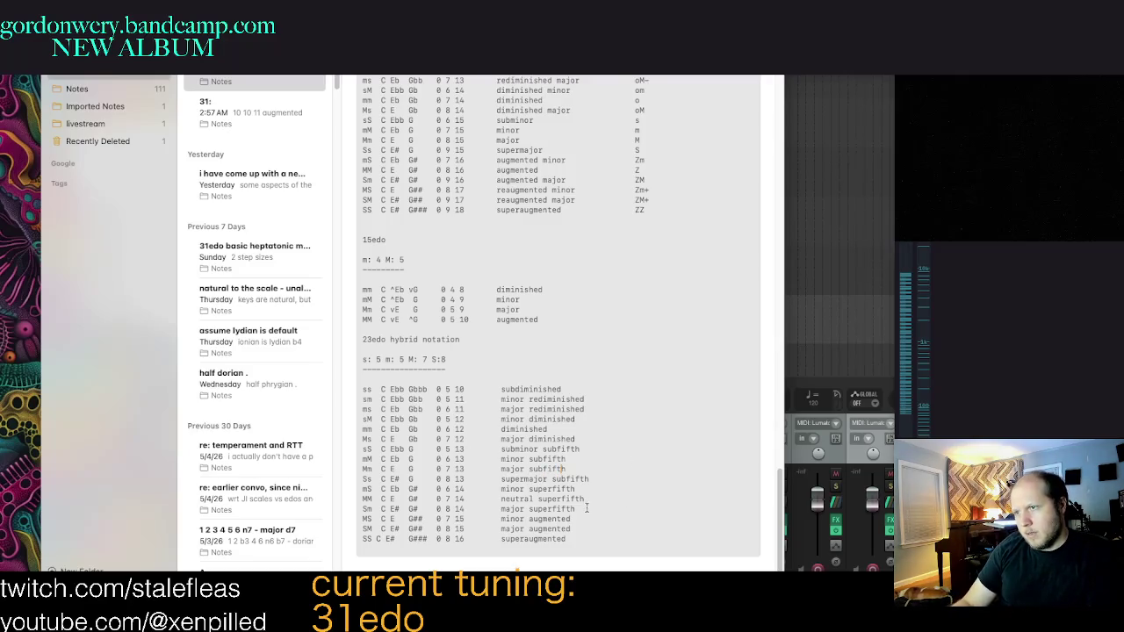
click(593, 541)
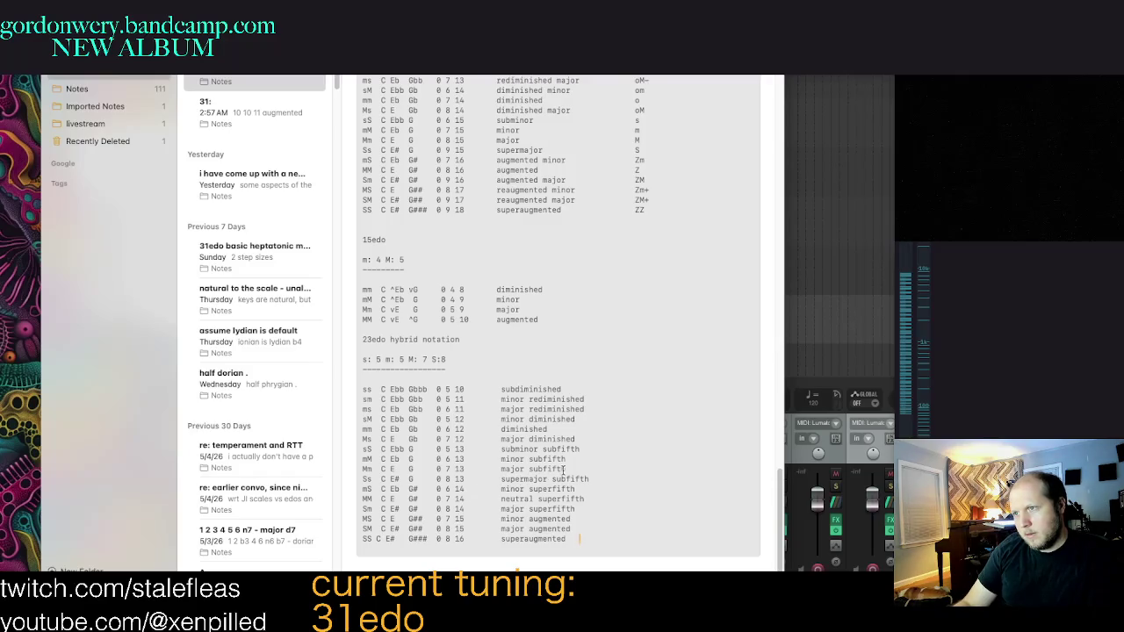
key(Up)
key(Up)
key(Up)
key(Up)
key(Up)
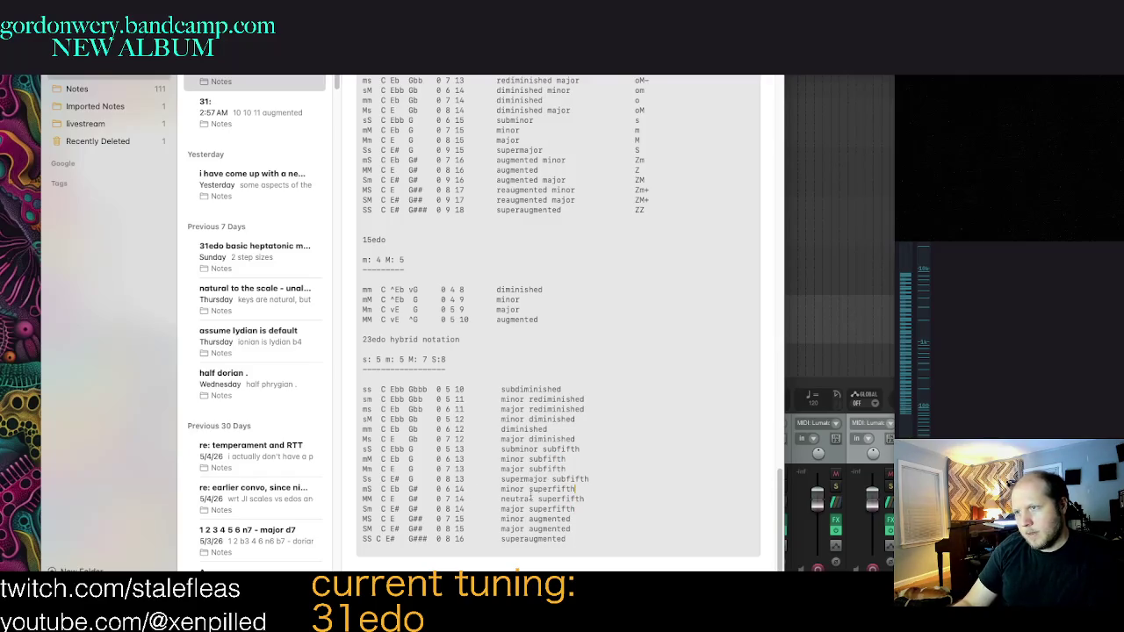
drag(502, 490, 509, 478)
click(545, 483)
drag(575, 488, 415, 499)
drag(589, 508, 391, 488)
click(509, 490)
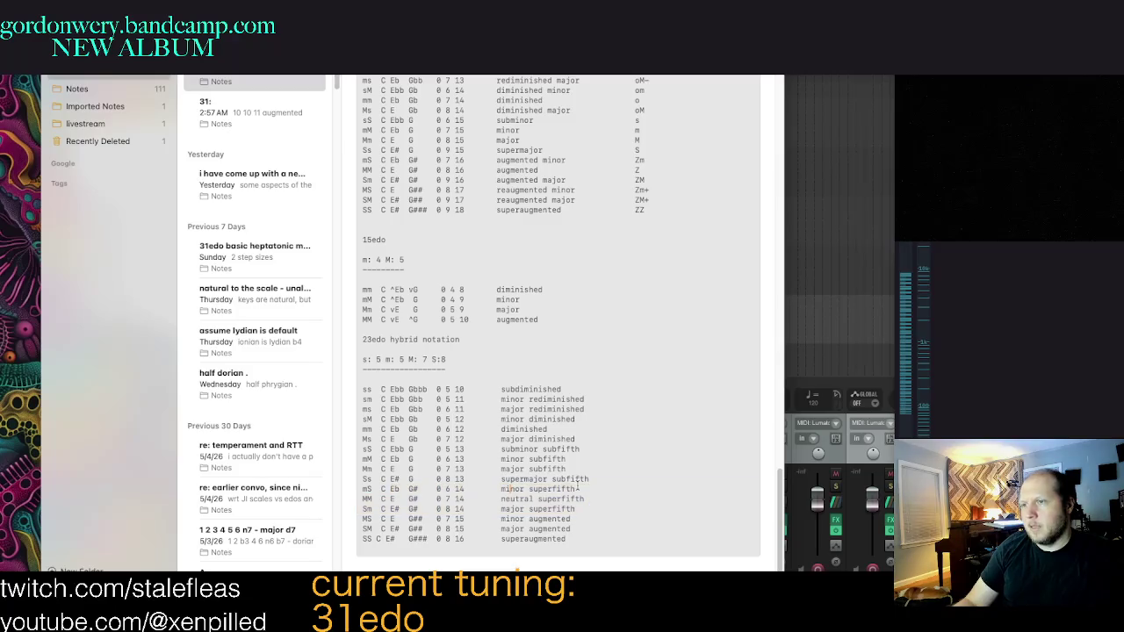
click(616, 507)
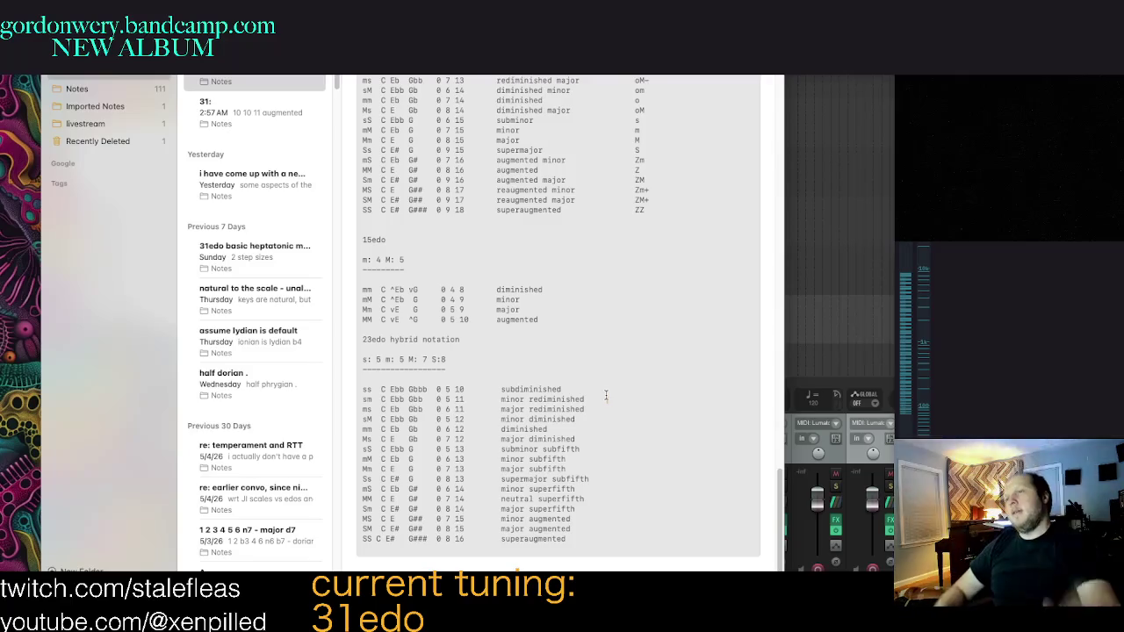
Step: Align the SS C E# G### row by removing the extra space before G###
click(635, 540)
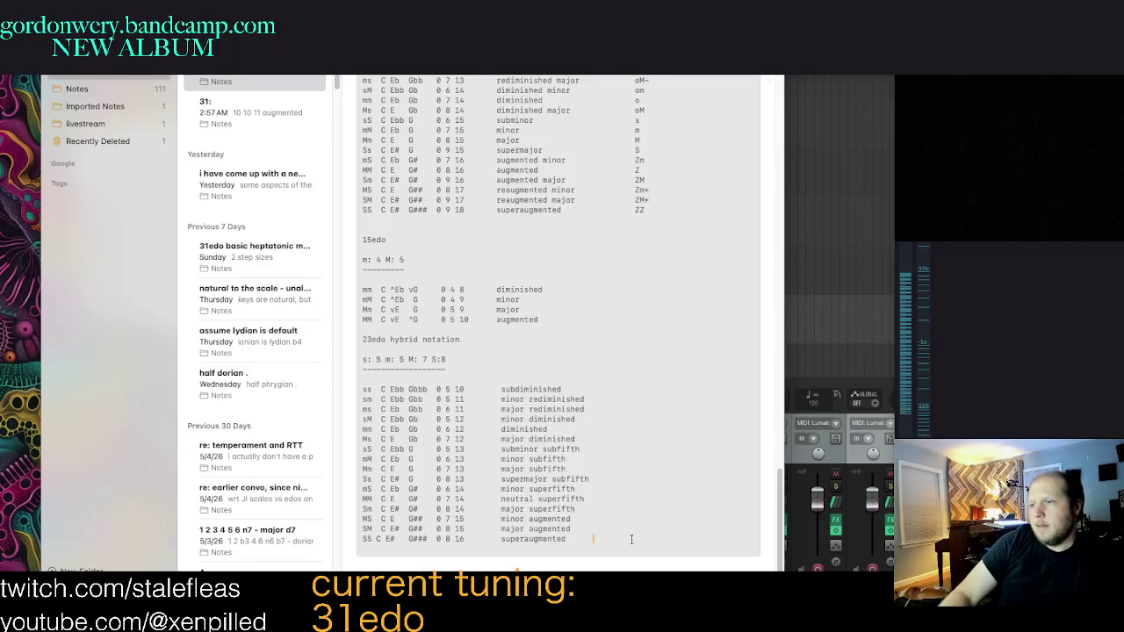
scroll(562, 439, up, 3)
scroll(457, 492, down, 3)
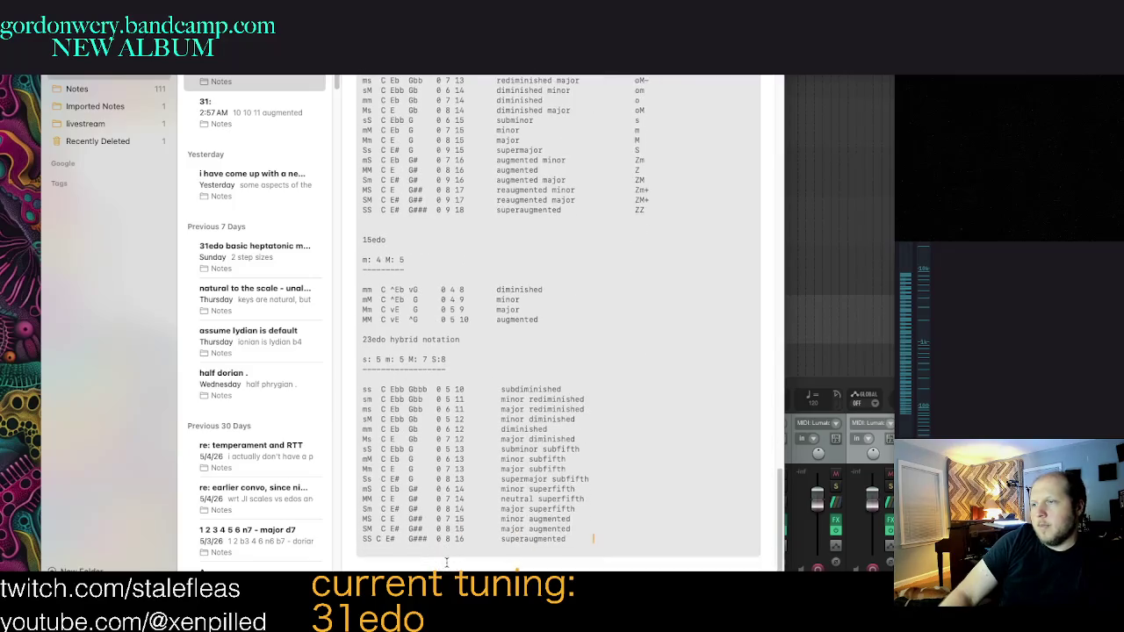
click(379, 539)
click(402, 539)
key(Delete)
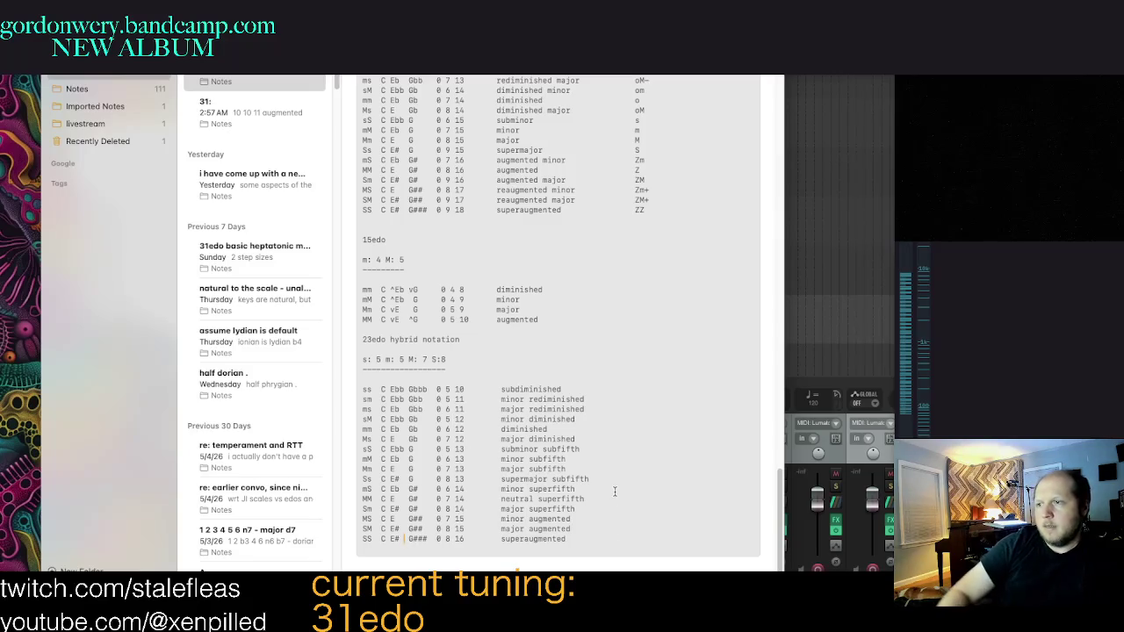
key(End)
click(672, 498)
scroll(681, 507, up, 3)
scroll(681, 508, down, 3)
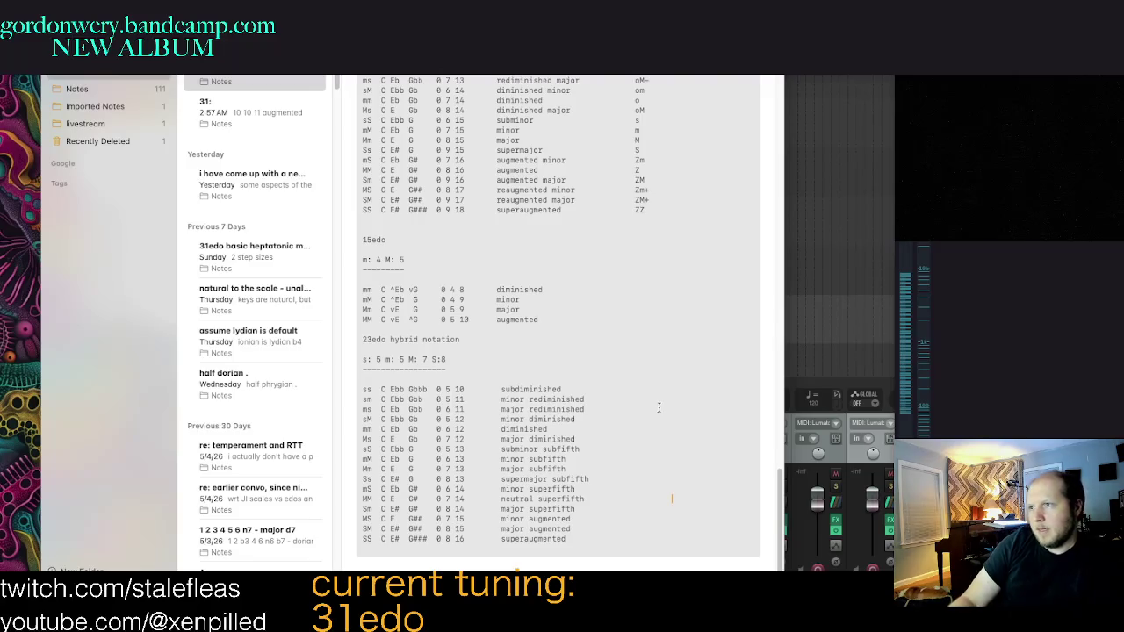
Step: Capture a region screenshot of the 23edo triad table
key(super+shift+4)
mouse_move(361, 335)
mouse_down()
mouse_move(591, 543)
mouse_move(466, 350)
mouse_up()
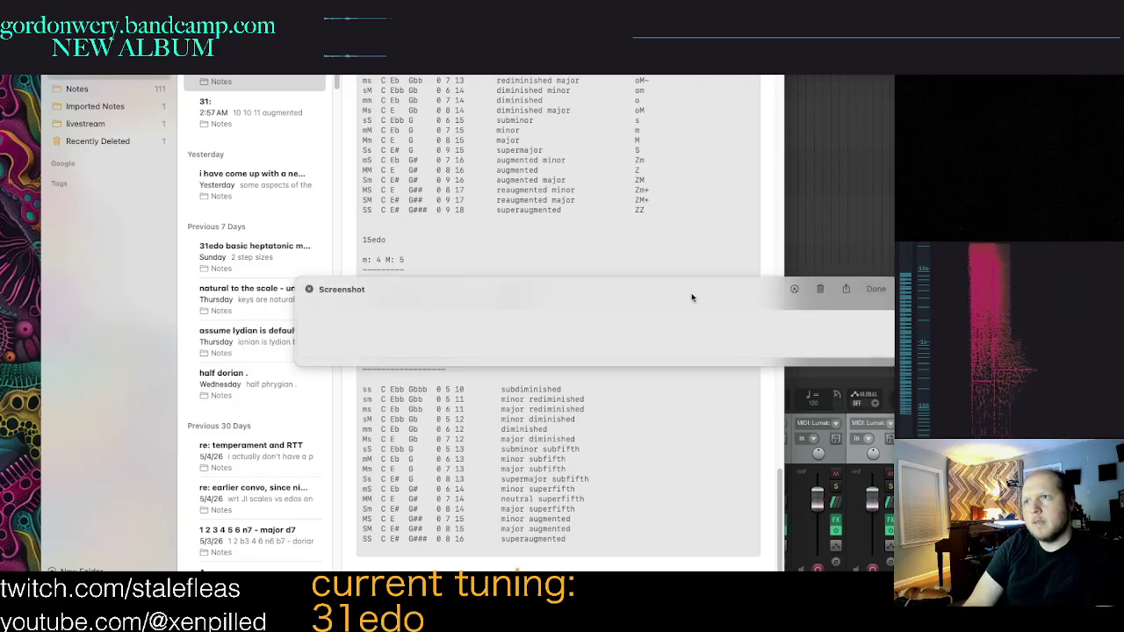
click(728, 396)
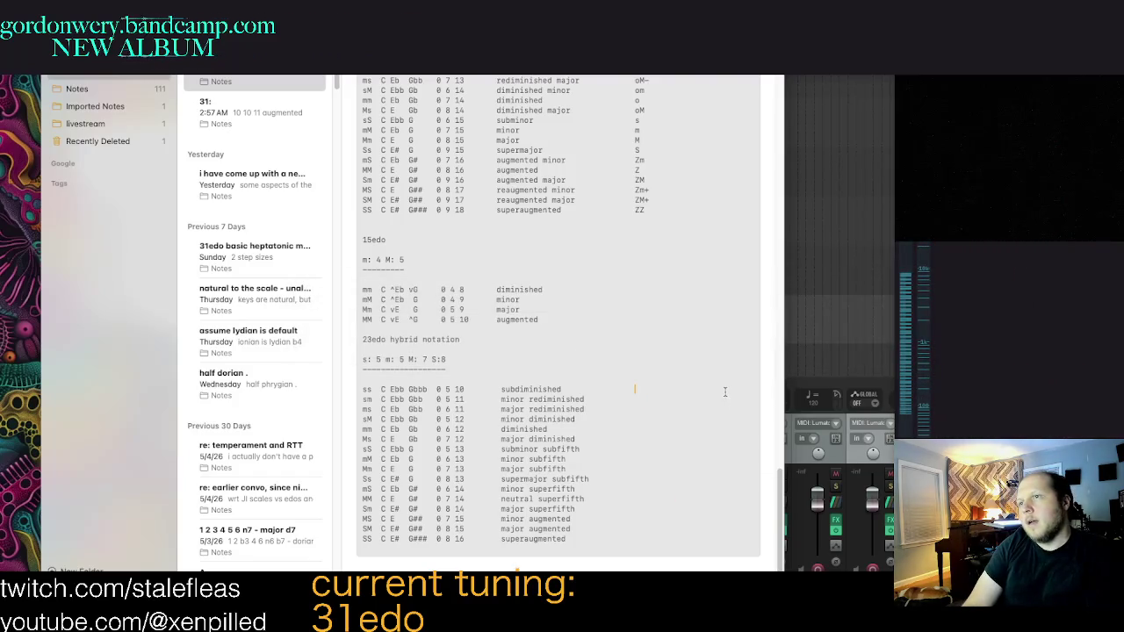
Step: Enter chord symbols oo, om+, oM-, o, s- and m+ for the upper rows
click(725, 392)
text(oo)
key(Down)
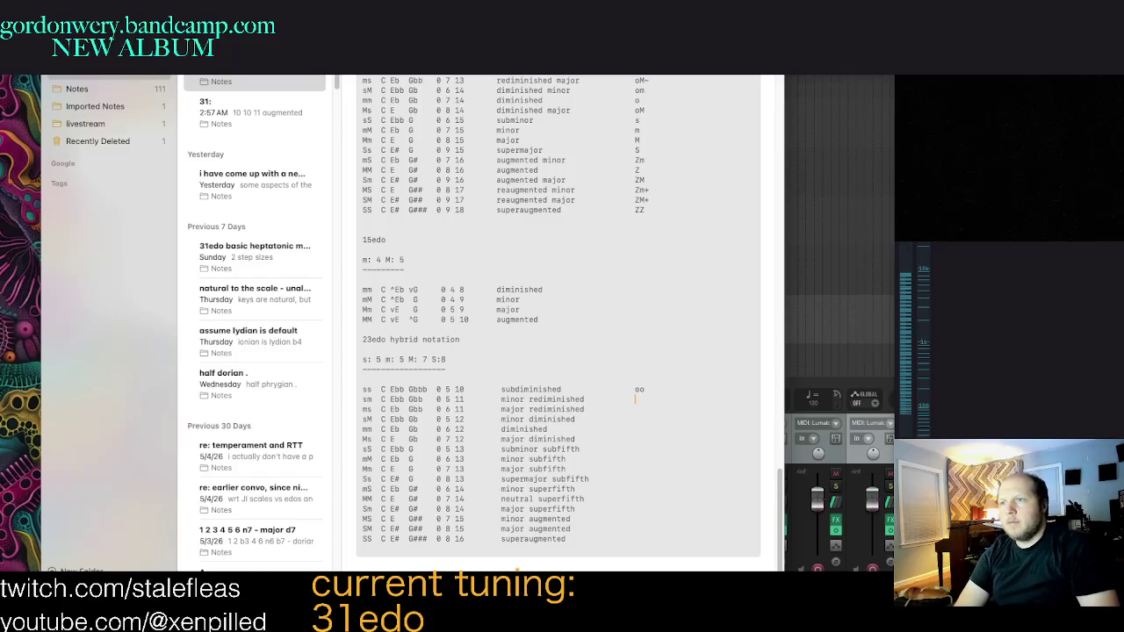
key(Left)
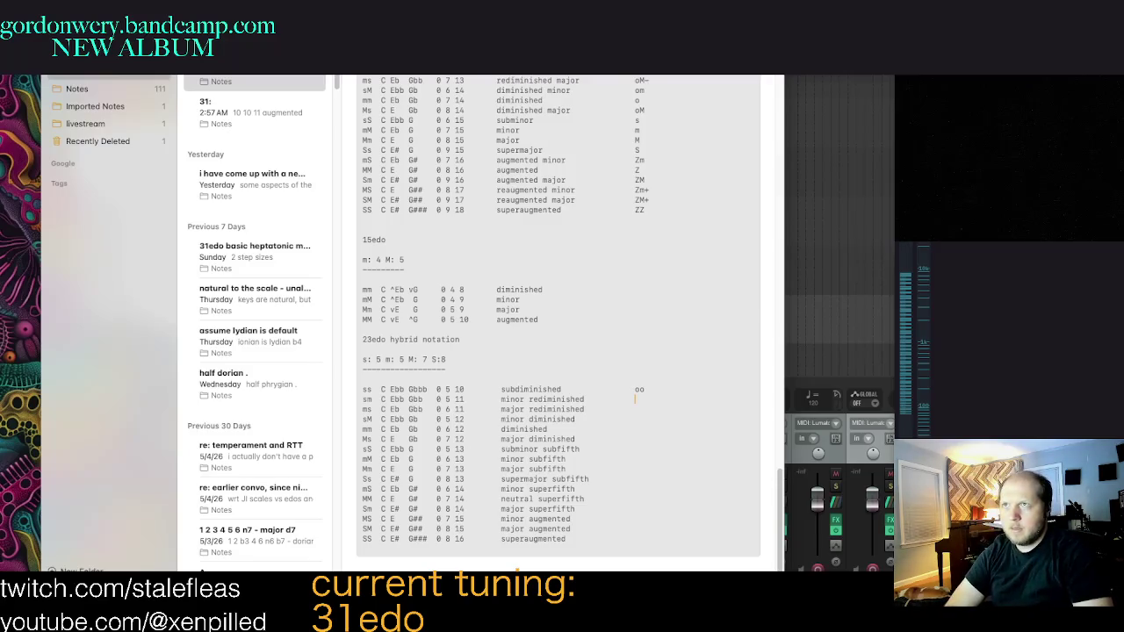
text(om)
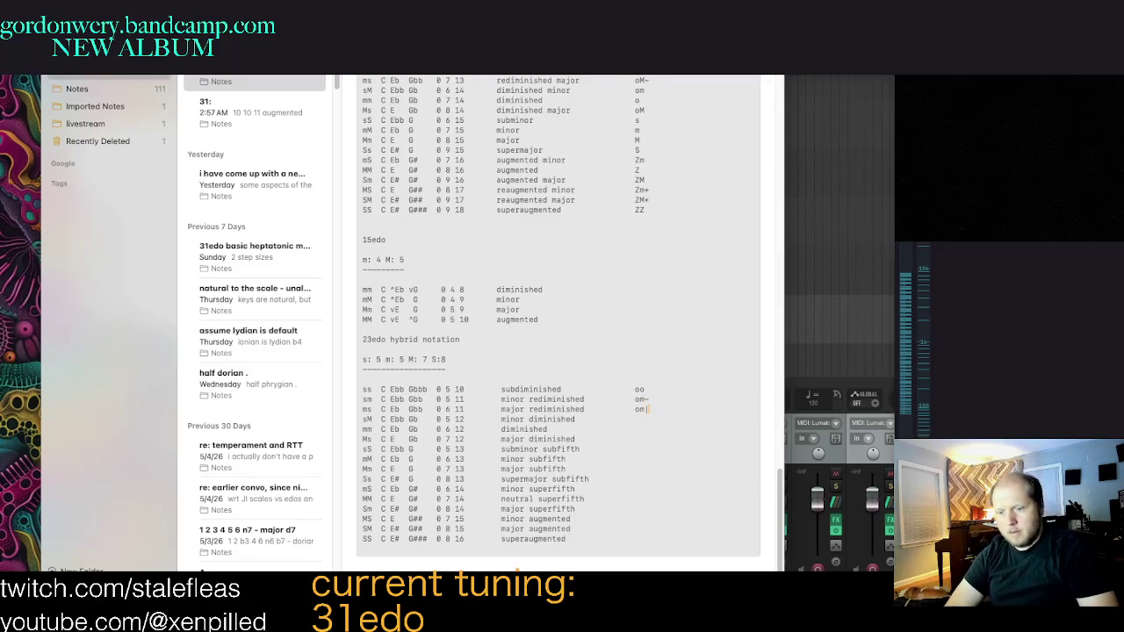
text(+)
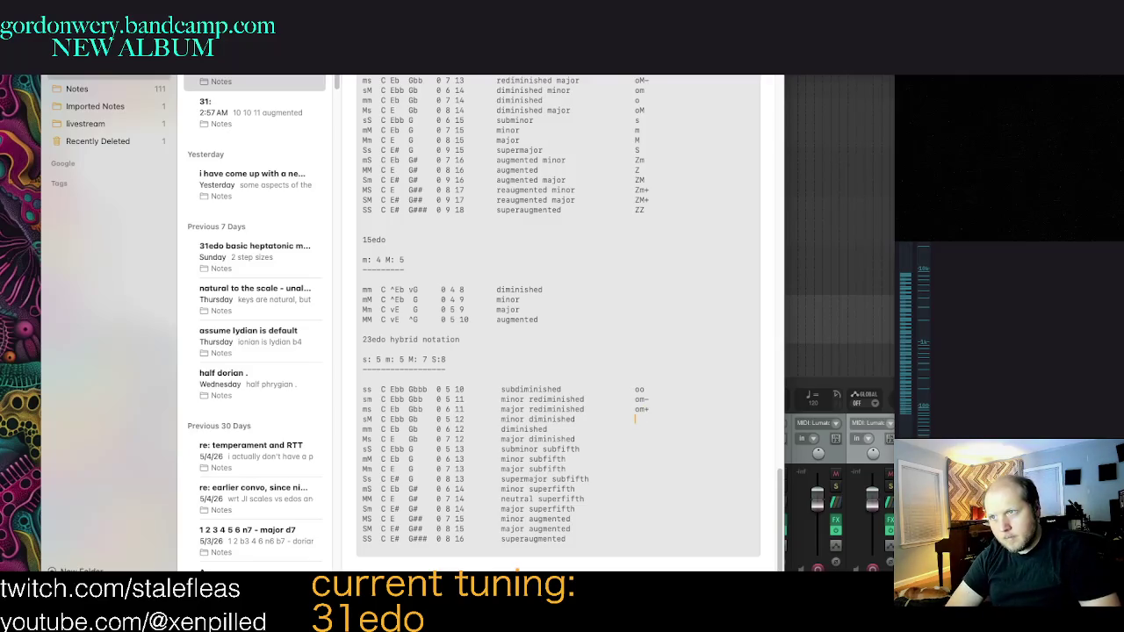
click(635, 419)
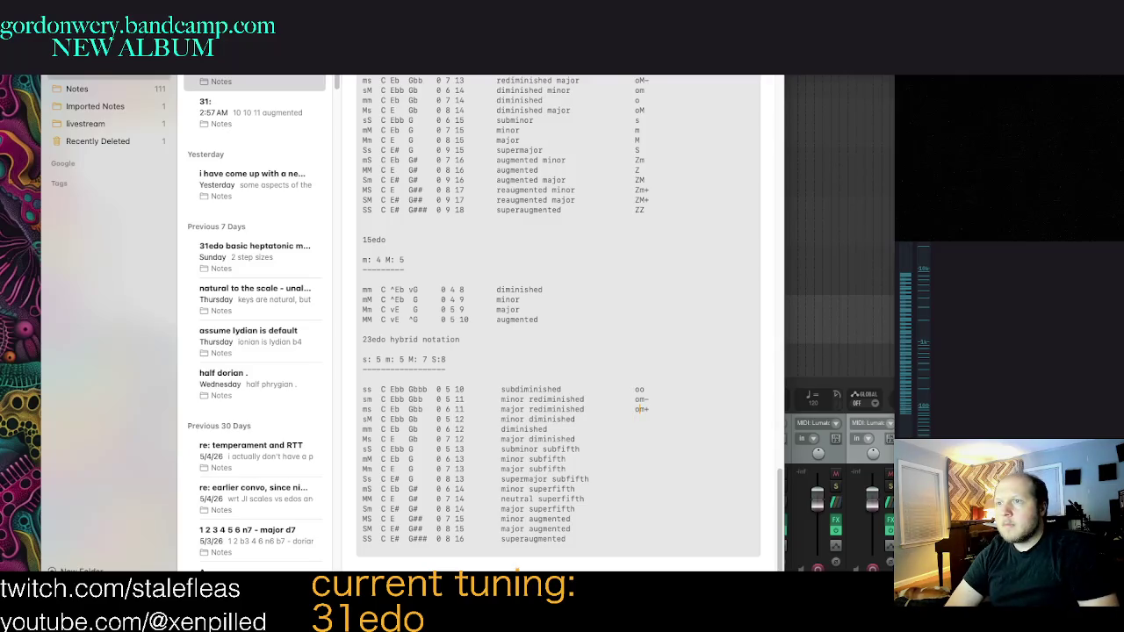
text(M)
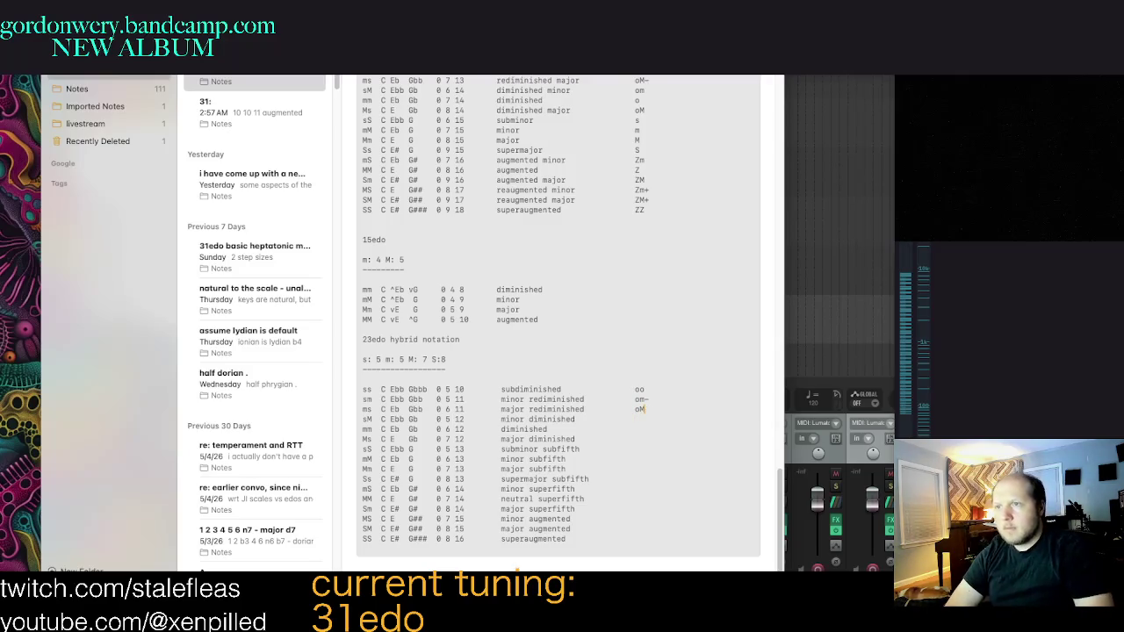
text(-)
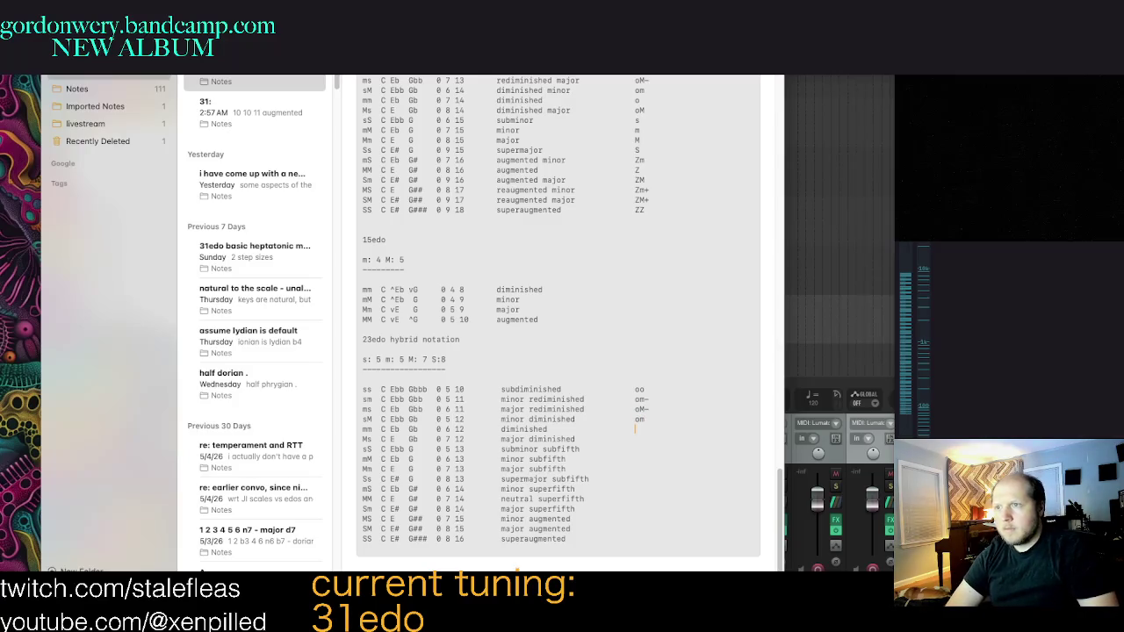
text(o)
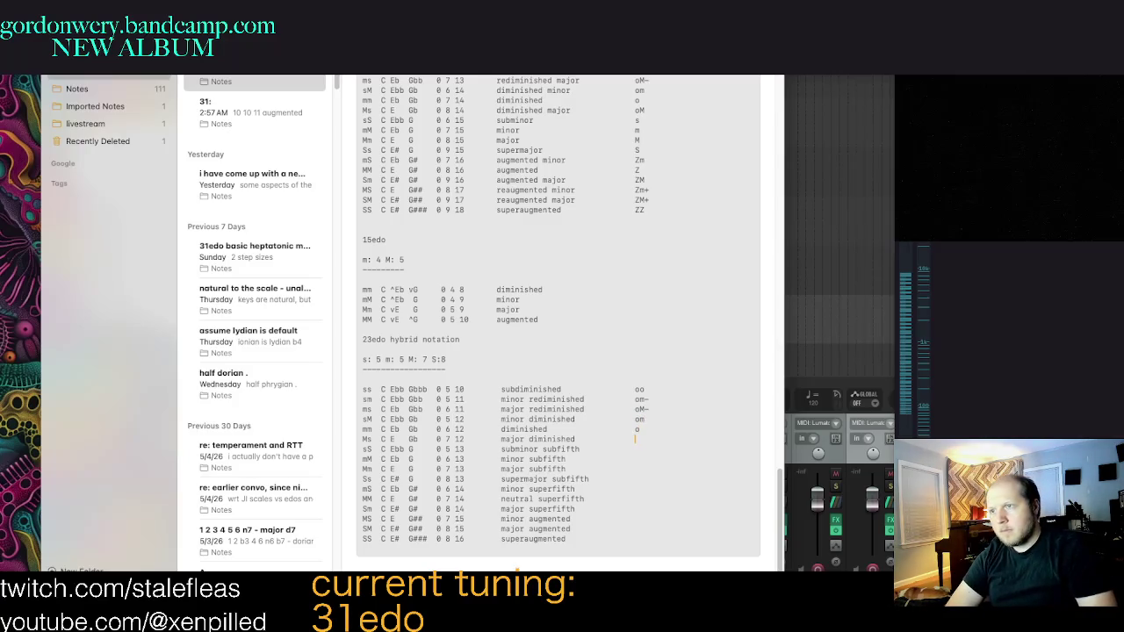
key(Down)
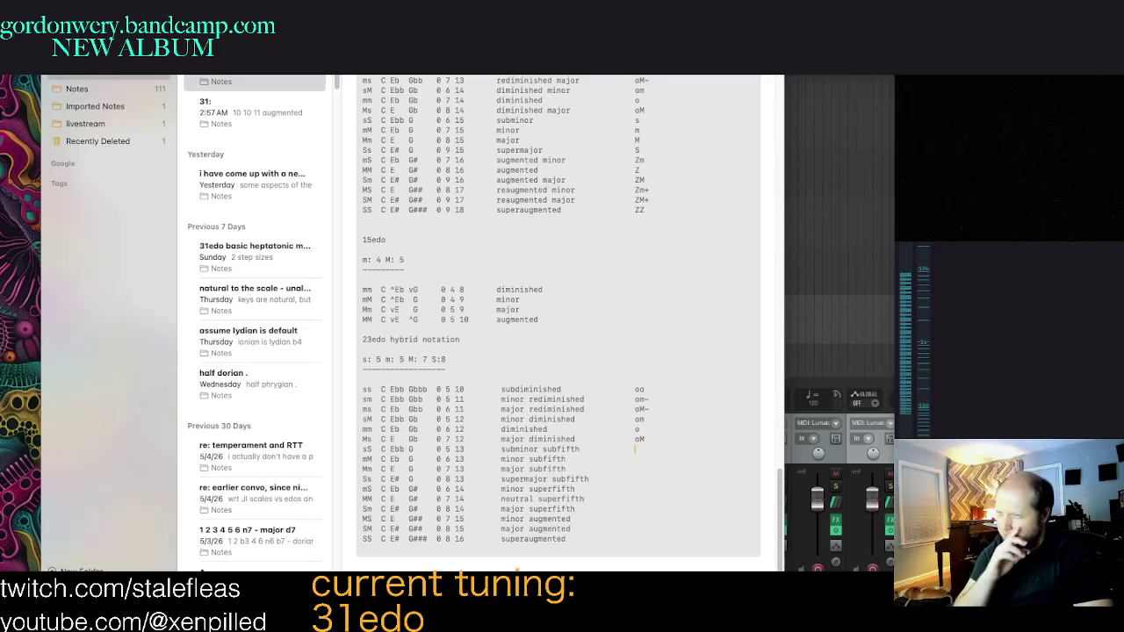
text(s-)
click(639, 459)
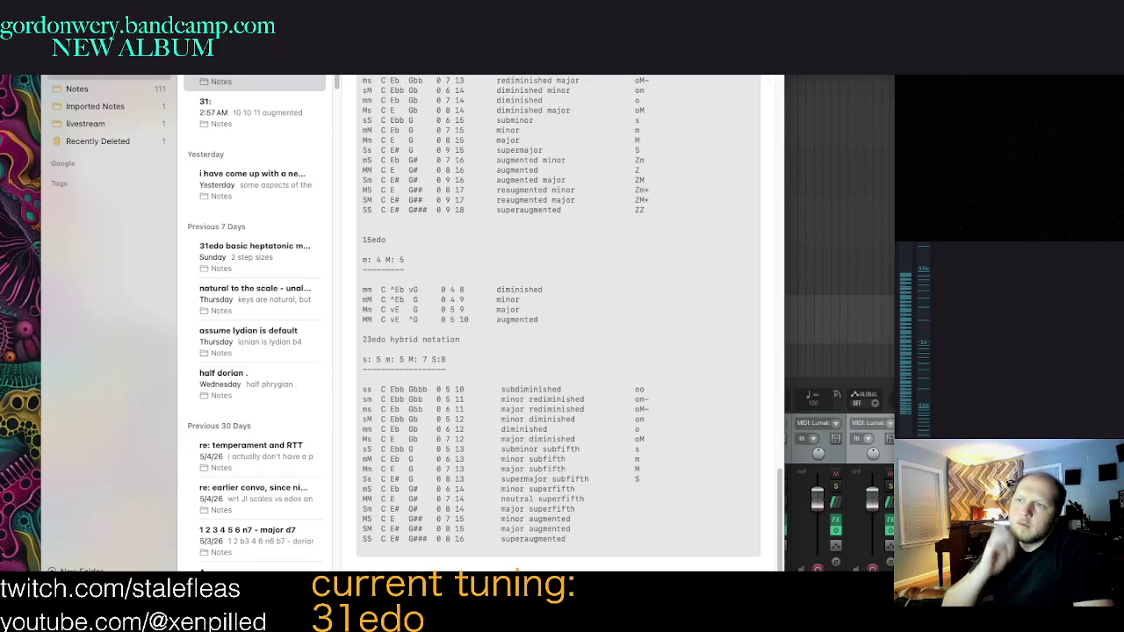
text(m)
text(+)
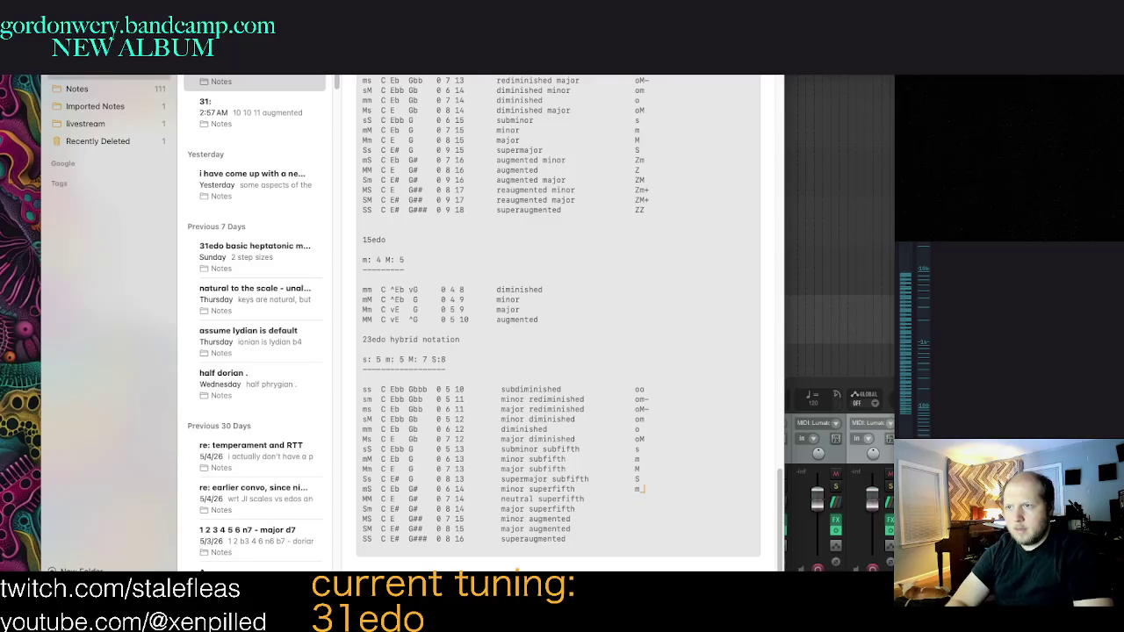
Step: Remove a stray leading space and enter symbols Zm, ZM and ZZ for the augmented rows
click(635, 499)
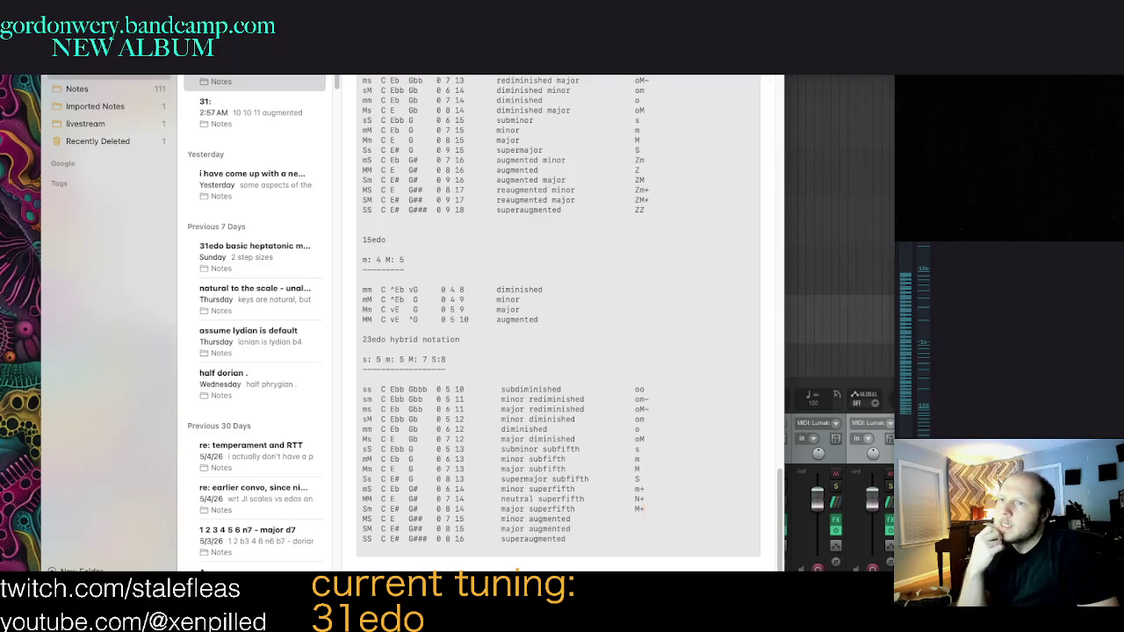
click(634, 499)
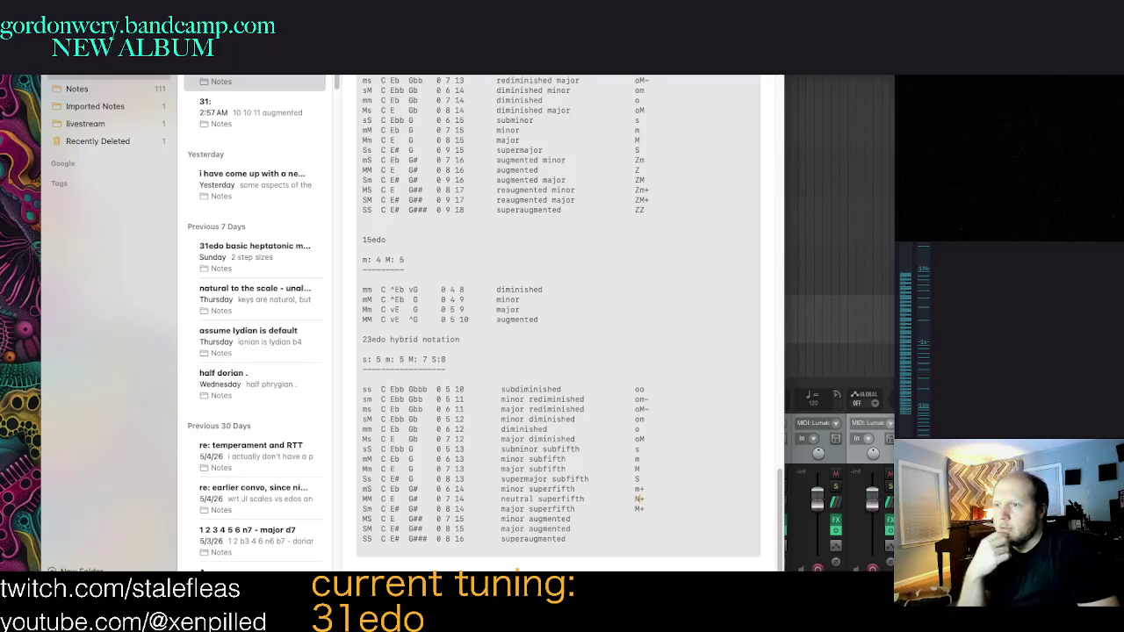
click(629, 519)
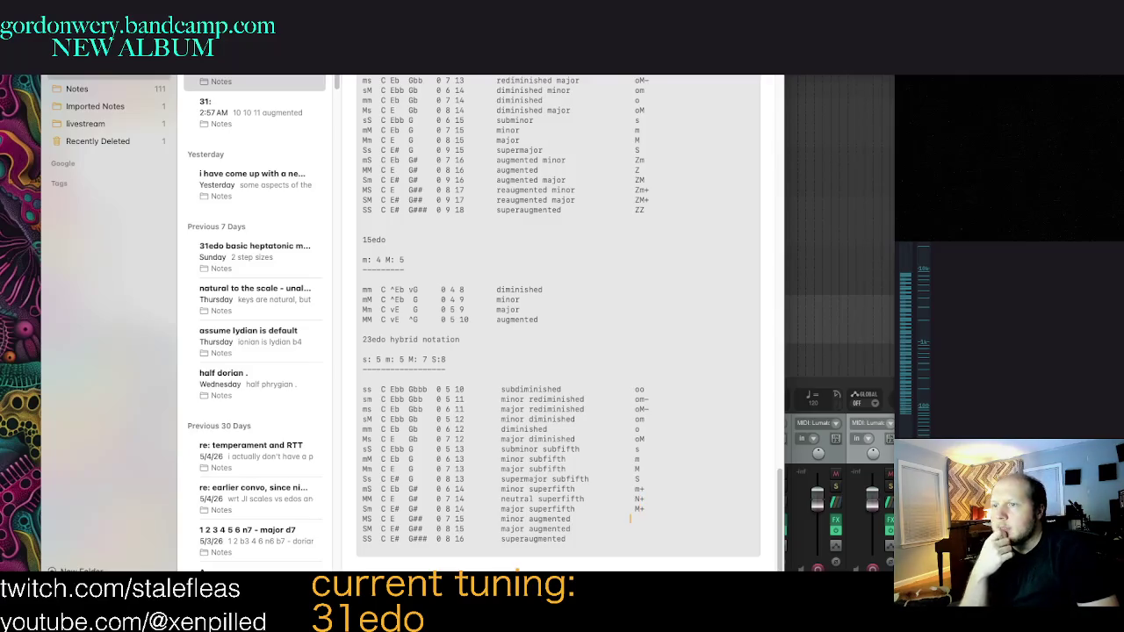
click(364, 529)
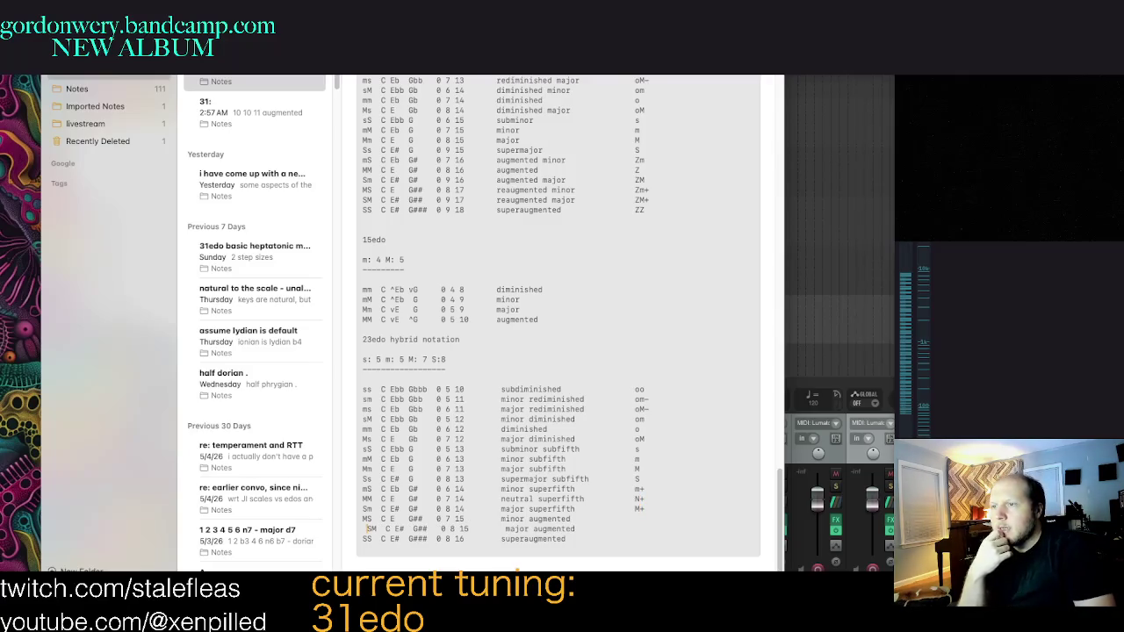
key(BackSpace)
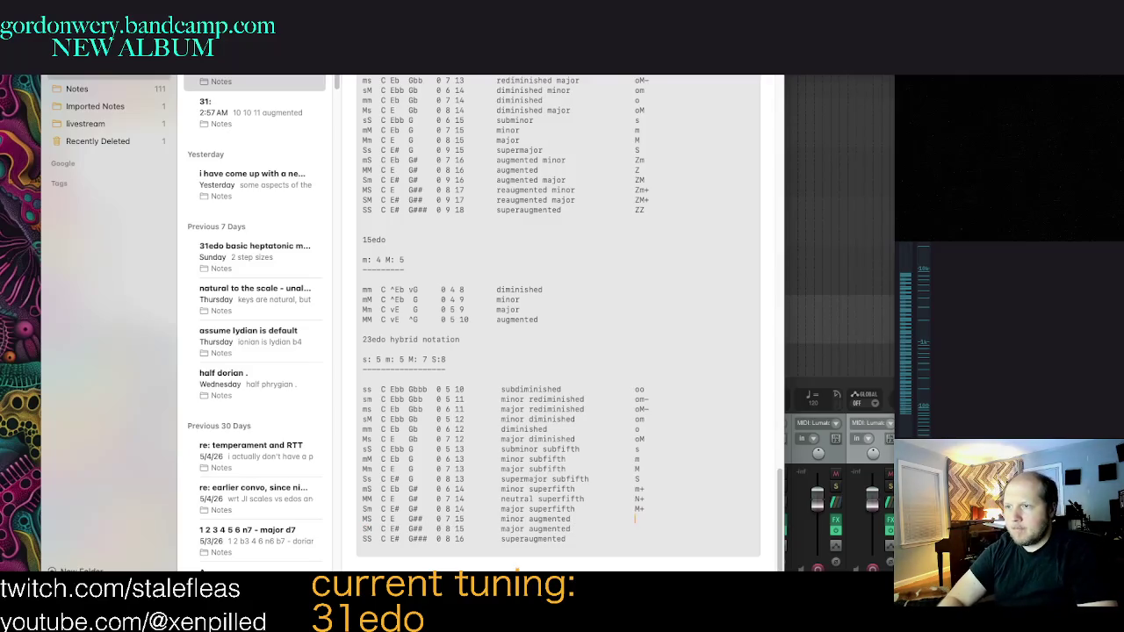
text(Zm)
key(Down)
text(Z)
key(Down)
text(ZZ)
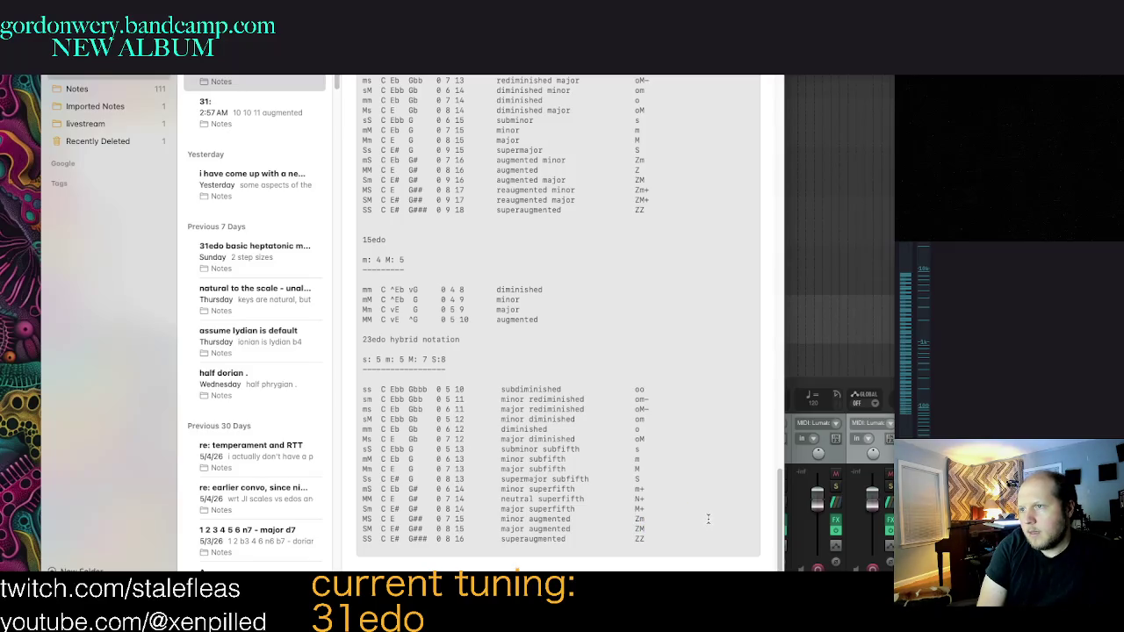
Step: Select and deselect the word 'neutral' in the chord table
double_click(648, 499)
double_click(517, 499)
click(689, 508)
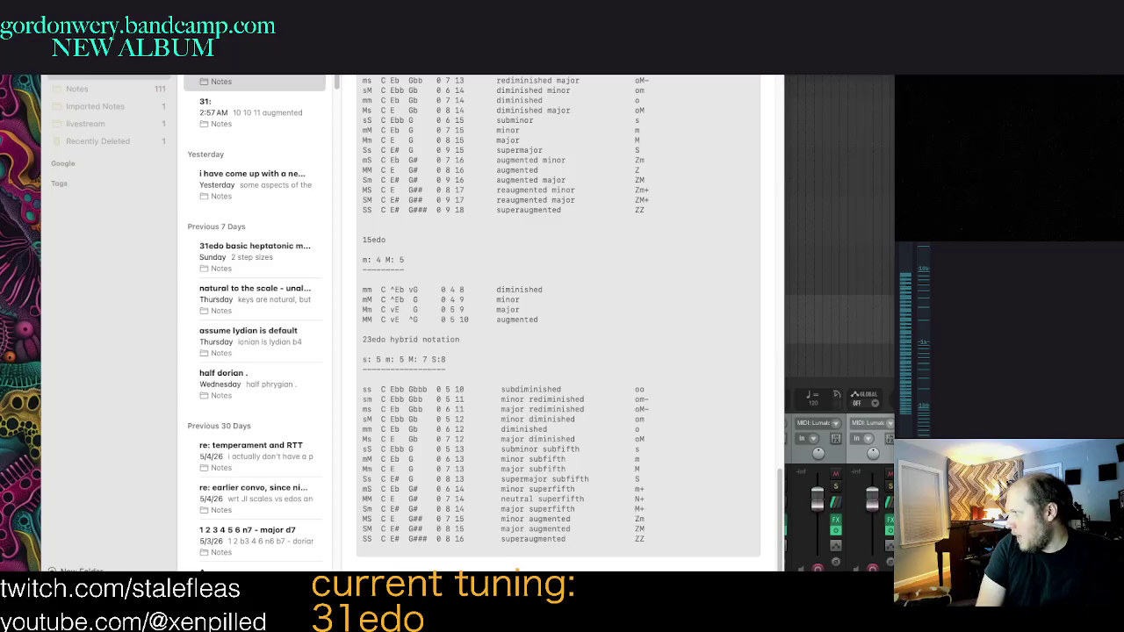
click(617, 375)
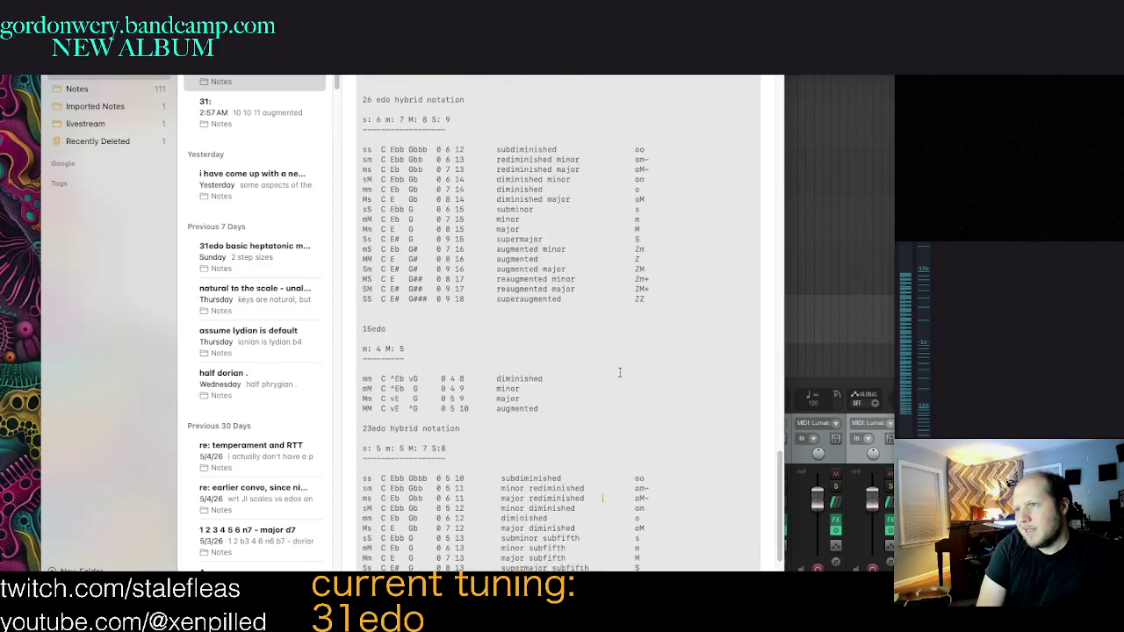
Step: Highlight the 23edo hybrid-notation block and its subfifth and superfifth rows, then clear the selection
mouse_move(685, 538)
mouse_down()
mouse_move(352, 343)
mouse_move(683, 521)
mouse_move(685, 540)
mouse_move(453, 414)
mouse_move(533, 370)
mouse_up()
click(683, 527)
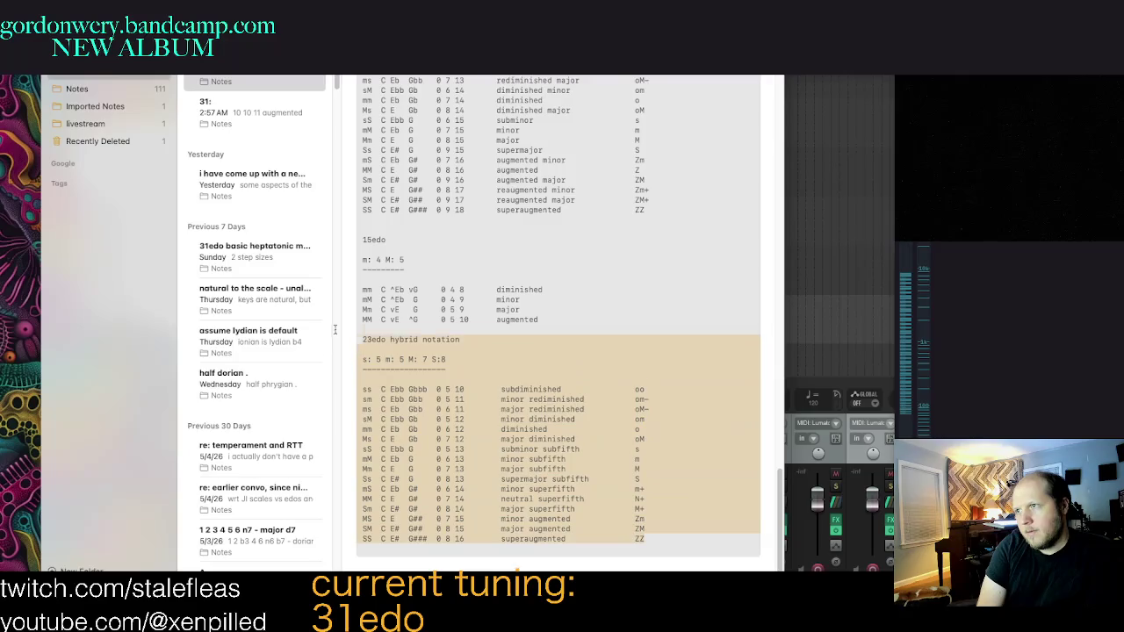
click(629, 483)
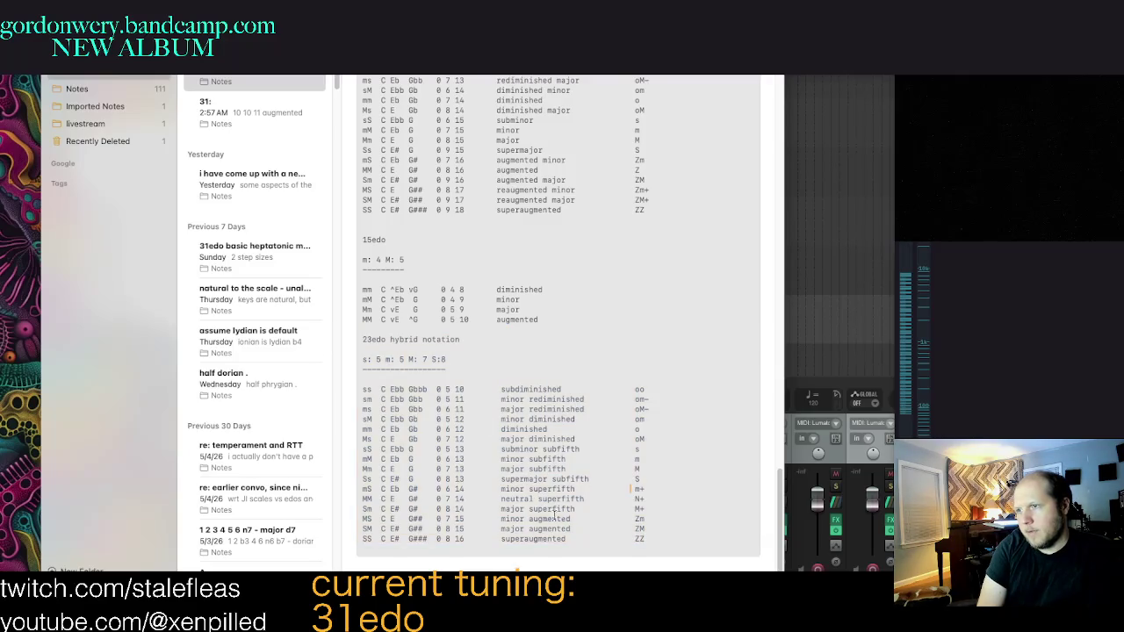
scroll(562, 513, up, 8)
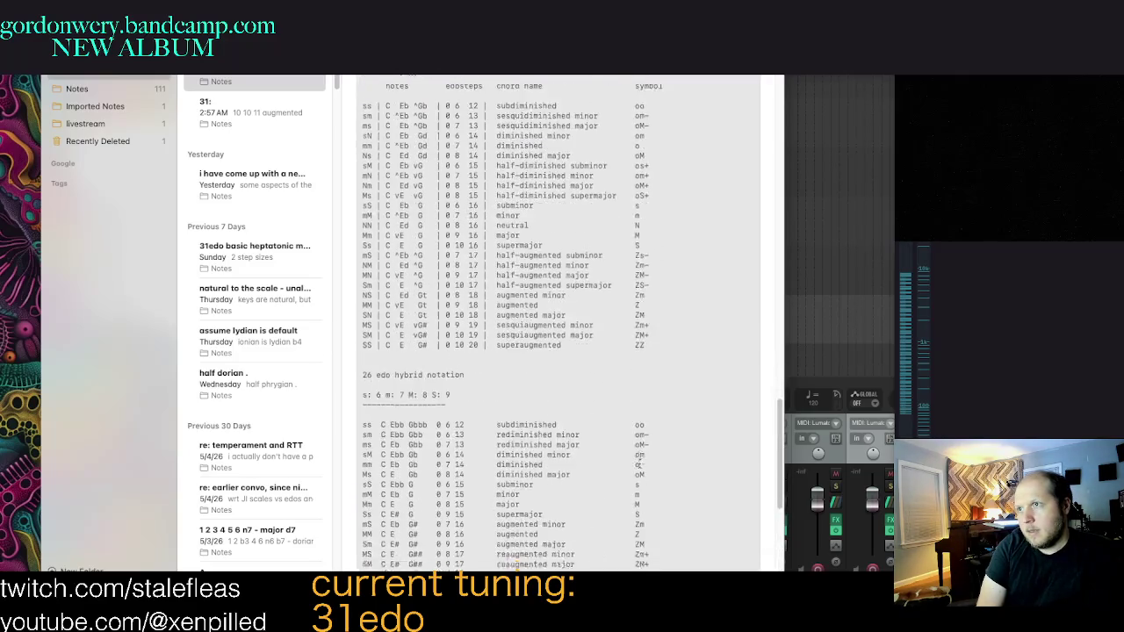
scroll(629, 465, down, 8)
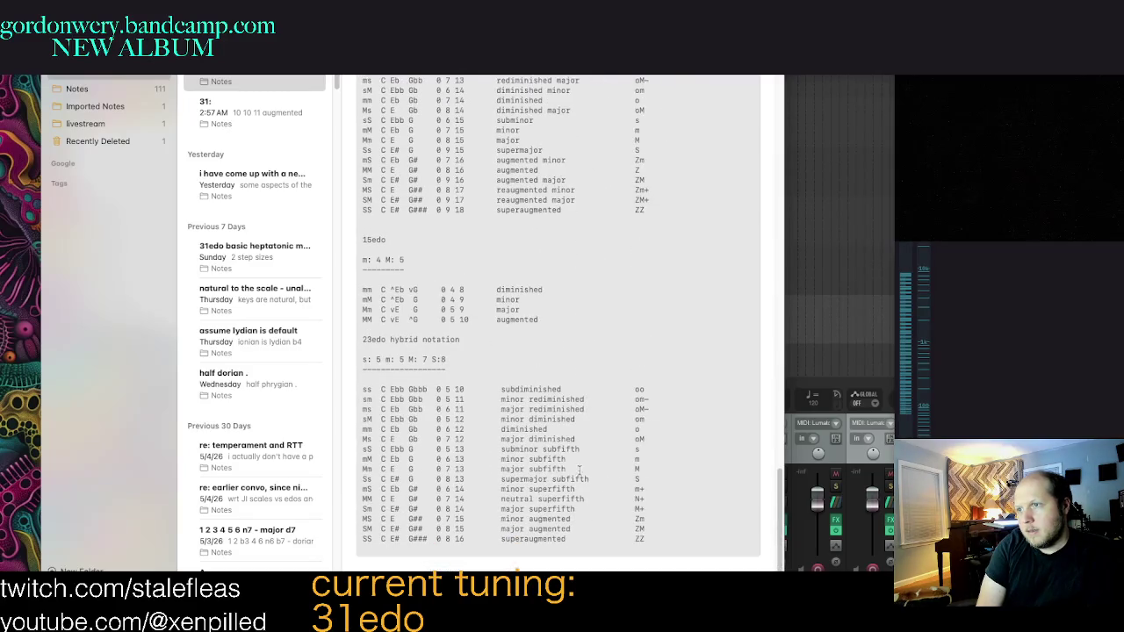
mouse_move(500, 449)
mouse_down()
mouse_move(664, 504)
mouse_move(672, 492)
mouse_up()
click(673, 490)
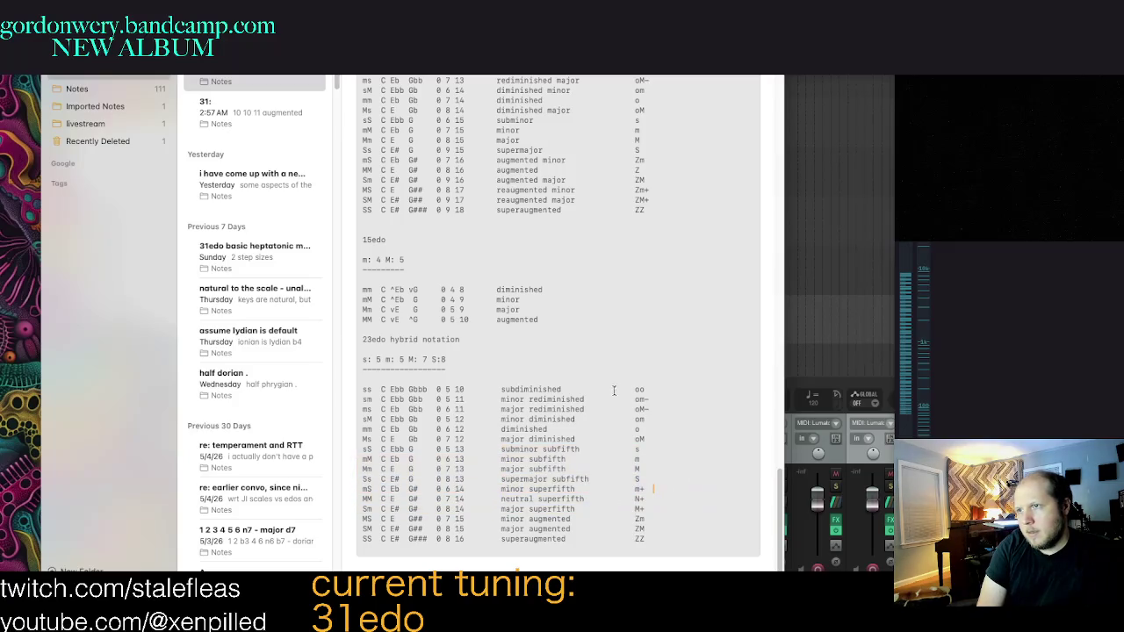
Step: Scroll through the note's tables, then switch to the browser showing the 23edo wiki page
scroll(602, 446, up, 5)
scroll(614, 450, up, 6)
scroll(641, 457, up, 6)
scroll(668, 465, up, 5)
scroll(667, 465, up, 5)
scroll(667, 465, up, 3)
scroll(667, 464, down, 8)
scroll(667, 464, down, 5)
scroll(613, 499, down, 5)
scroll(613, 498, down, 5)
scroll(613, 498, down, 3)
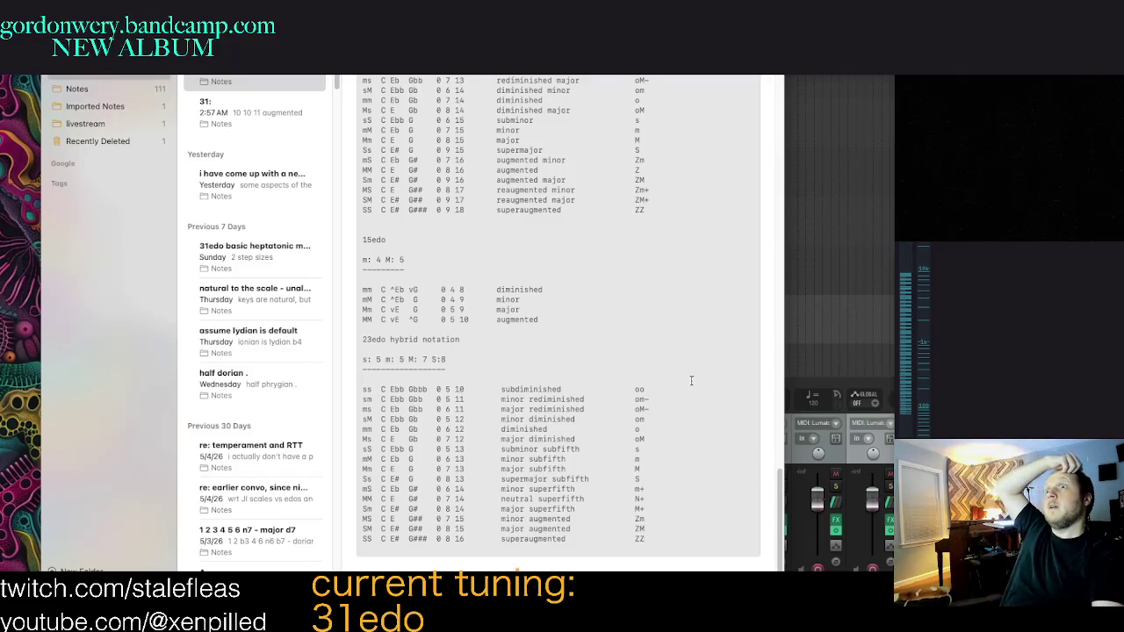
scroll(681, 375, up, 1)
scroll(676, 374, up, 2)
scroll(676, 373, up, 3)
scroll(681, 413, up, 1)
scroll(687, 466, up, 1)
scroll(687, 466, up, 1)
scroll(688, 467, up, 2)
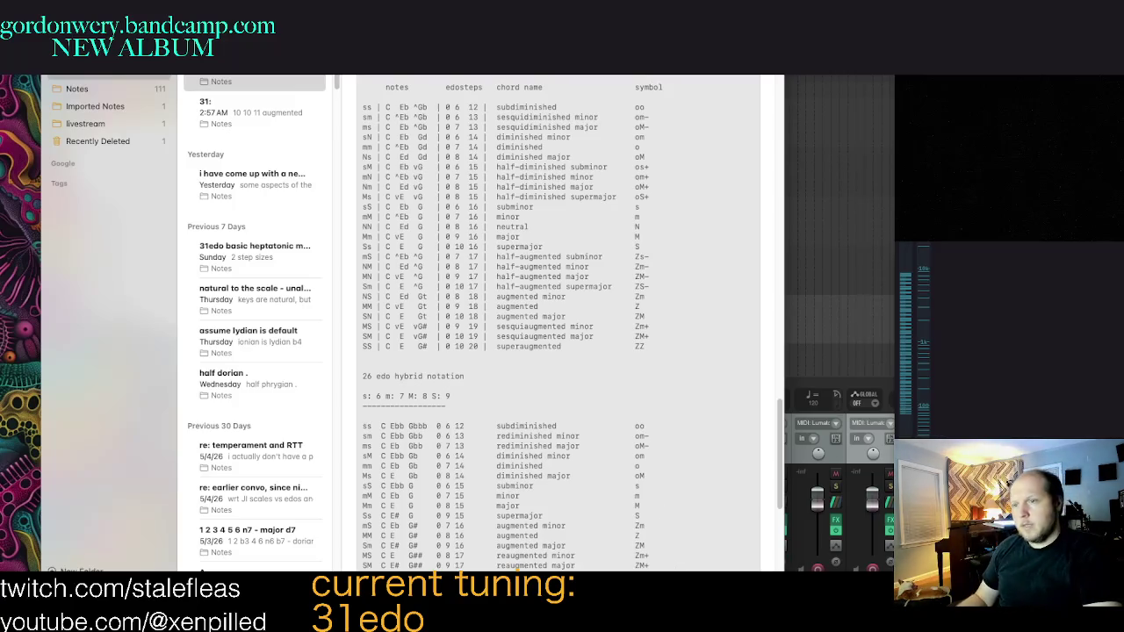
key(super+Tab)
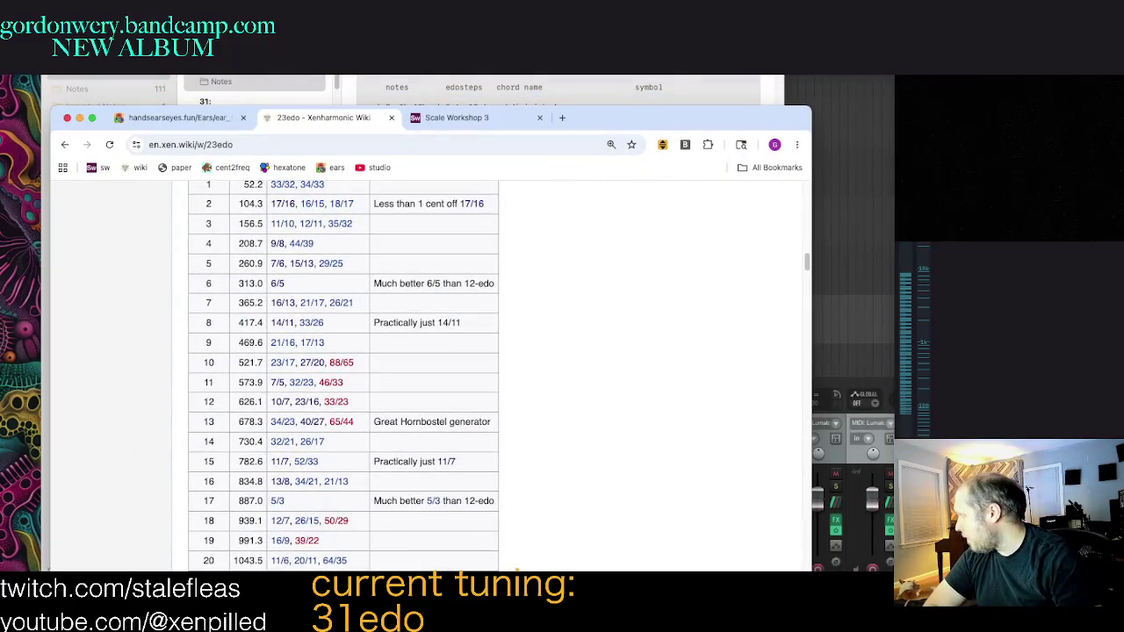
Step: Switch Chrome to the 12-EDO ear trainer tab and lower the window over the note
key(super+Tab)
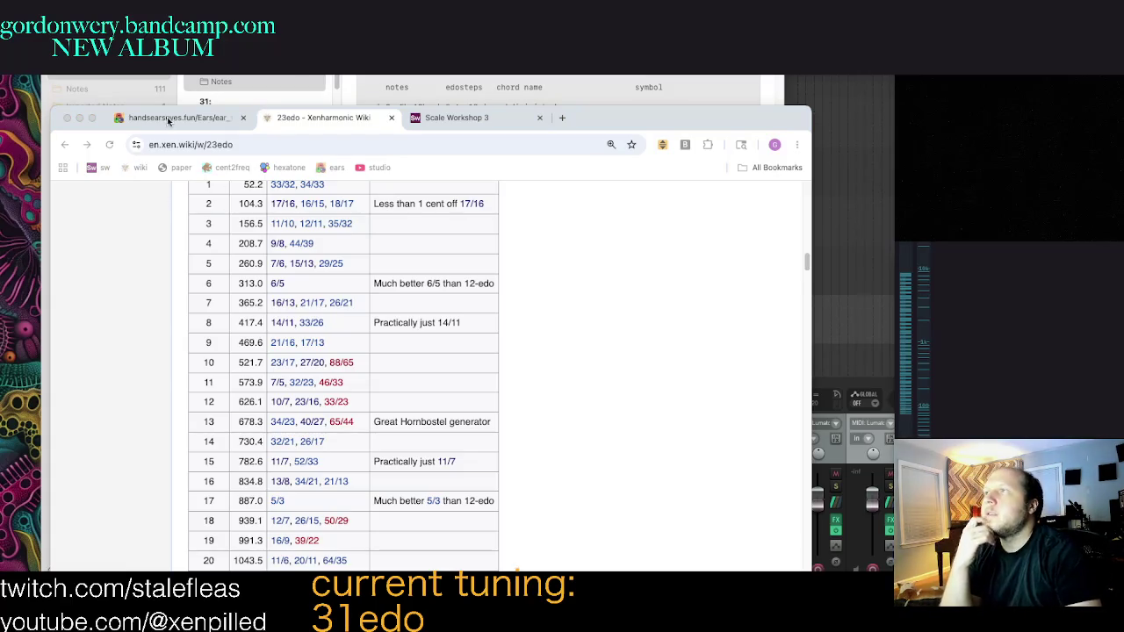
click(168, 121)
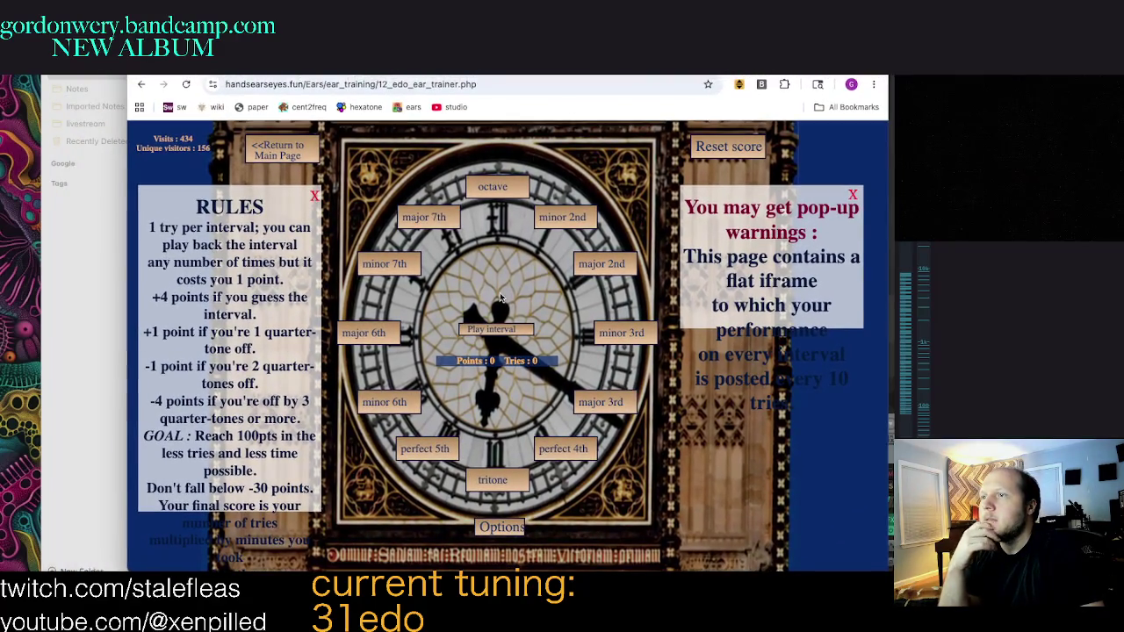
mouse_move(508, 79)
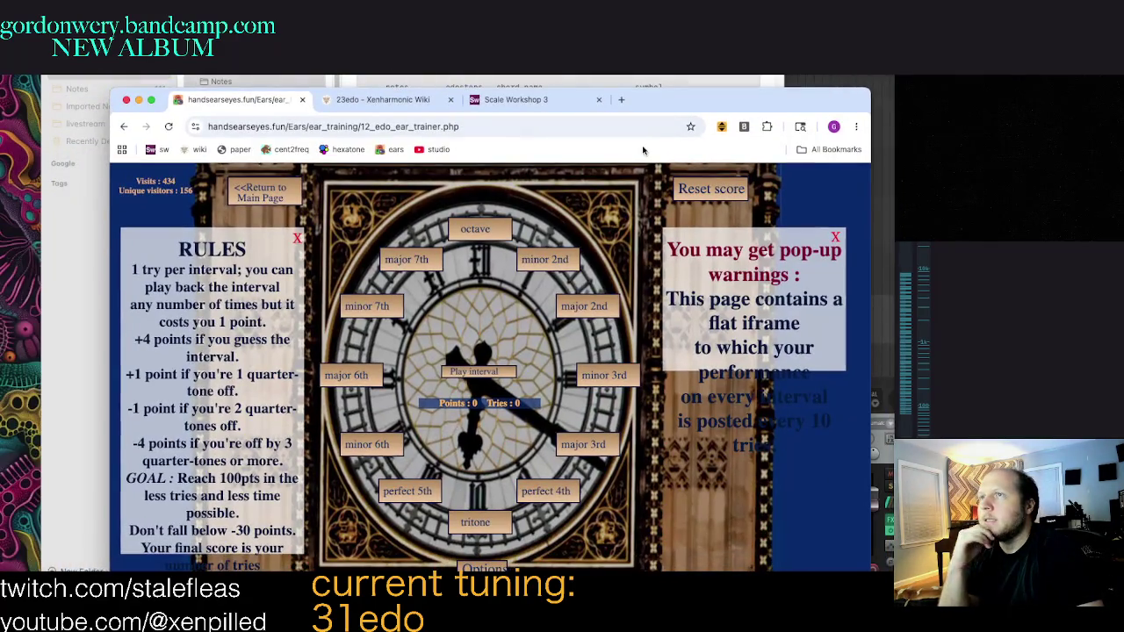
mouse_move(672, 111)
mouse_down()
mouse_move(724, 178)
mouse_move(713, 167)
mouse_move(679, 244)
mouse_move(711, 270)
mouse_up()
Step: Drag the Chrome window further down below the 19edo and 26edo triad tables
scroll(679, 204, up, 3)
scroll(678, 205, up, 3)
scroll(678, 204, up, 3)
scroll(679, 205, up, 3)
scroll(679, 205, up, 2)
drag(713, 260, 696, 461)
scroll(641, 344, down, 3)
scroll(627, 341, down, 3)
scroll(627, 334, down, 3)
scroll(627, 336, down, 3)
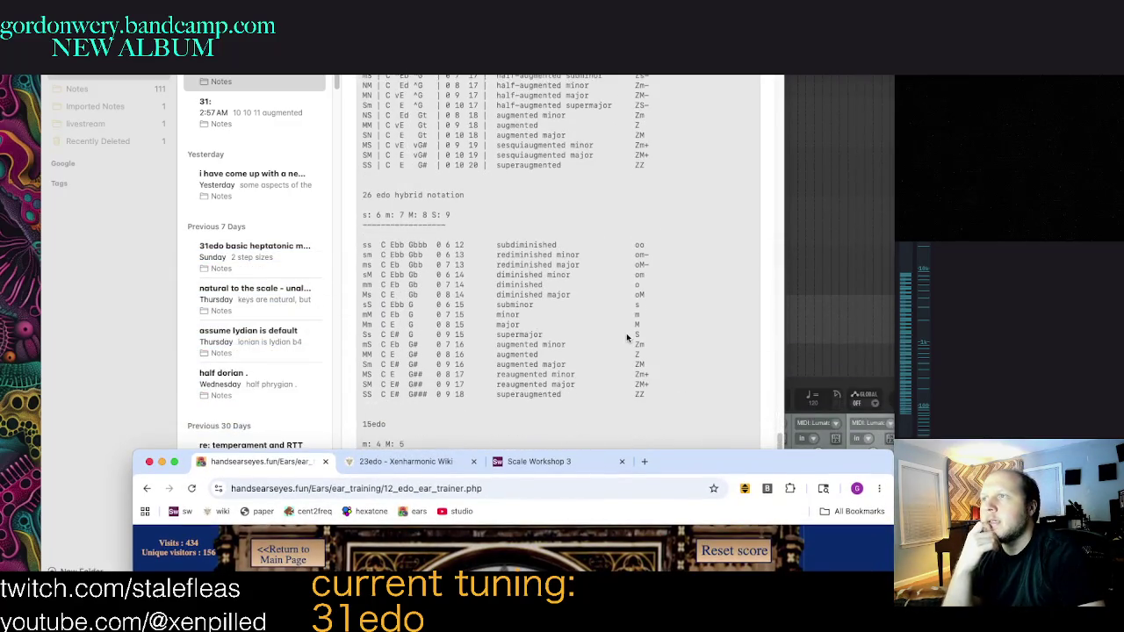
Step: Bring the chord-table note to the front and reposition the ear-trainer window
scroll(626, 333, up, 2)
scroll(625, 330, down, 5)
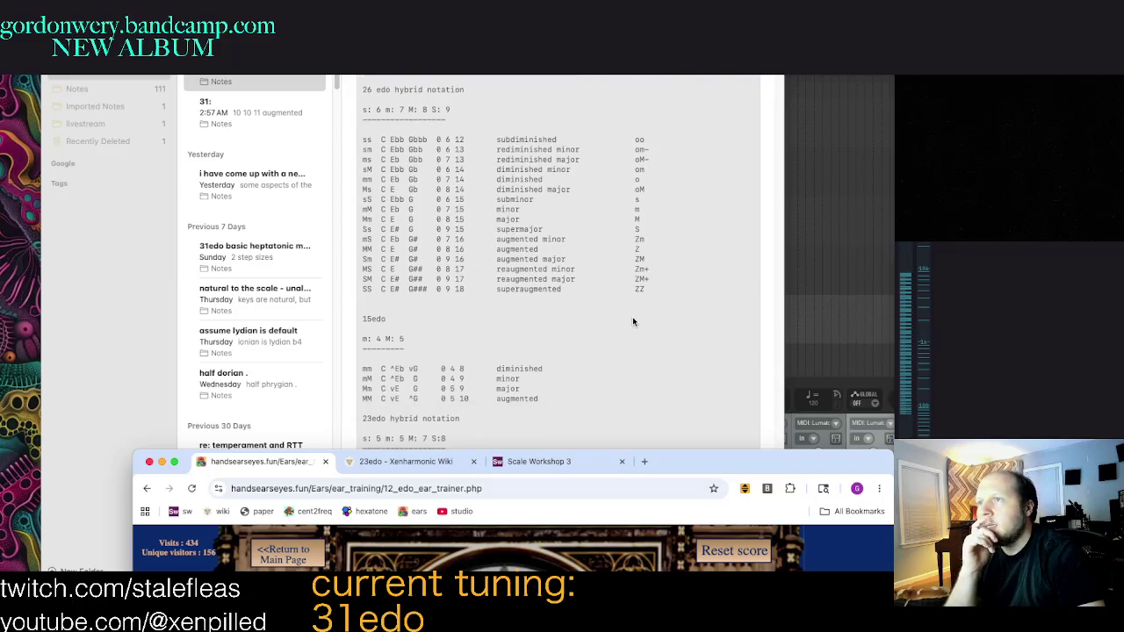
click(669, 281)
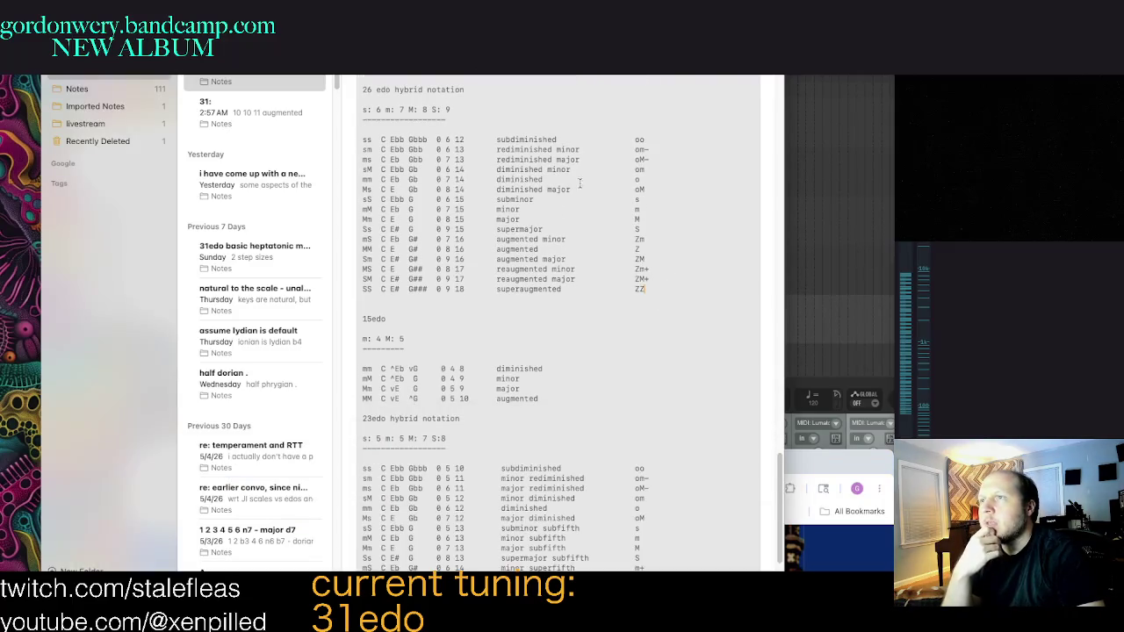
mouse_move(819, 488)
mouse_down()
mouse_move(821, 281)
mouse_move(865, 236)
mouse_move(854, 494)
mouse_up()
scroll(687, 364, down, 3)
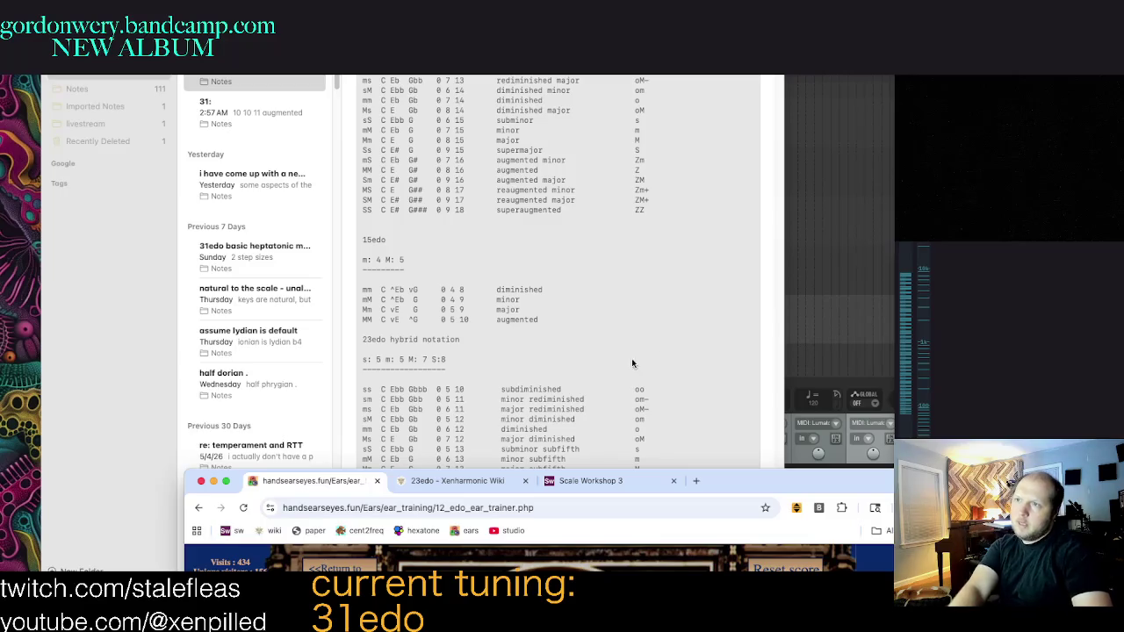
scroll(606, 386, up, 2)
scroll(670, 394, down, 2)
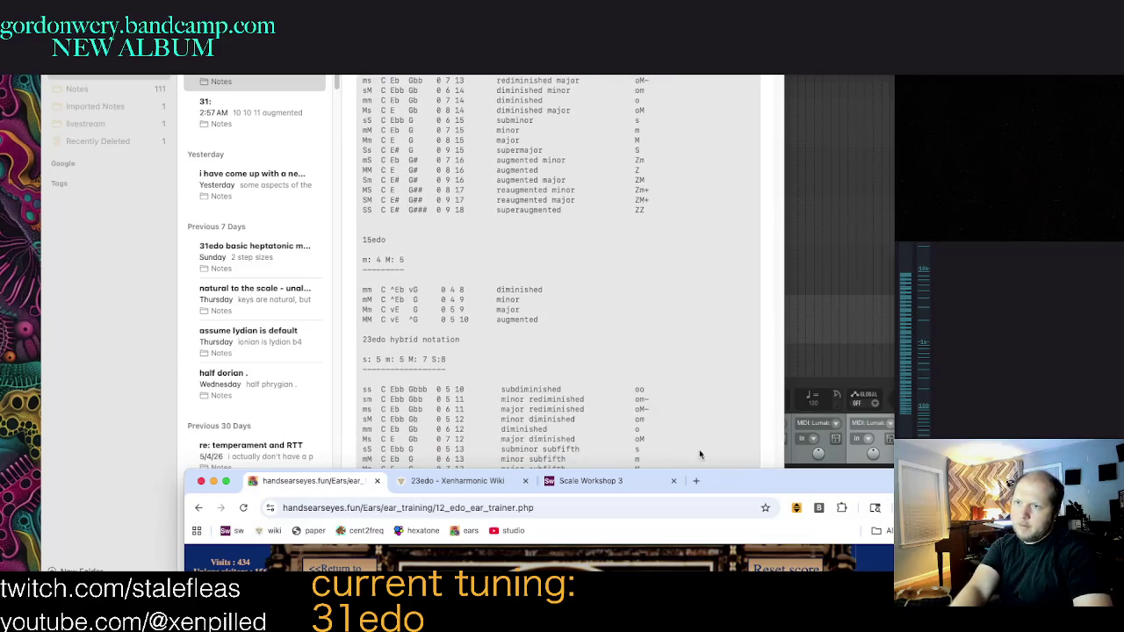
mouse_move(738, 484)
mouse_down()
mouse_move(674, 160)
mouse_move(707, 394)
mouse_up()
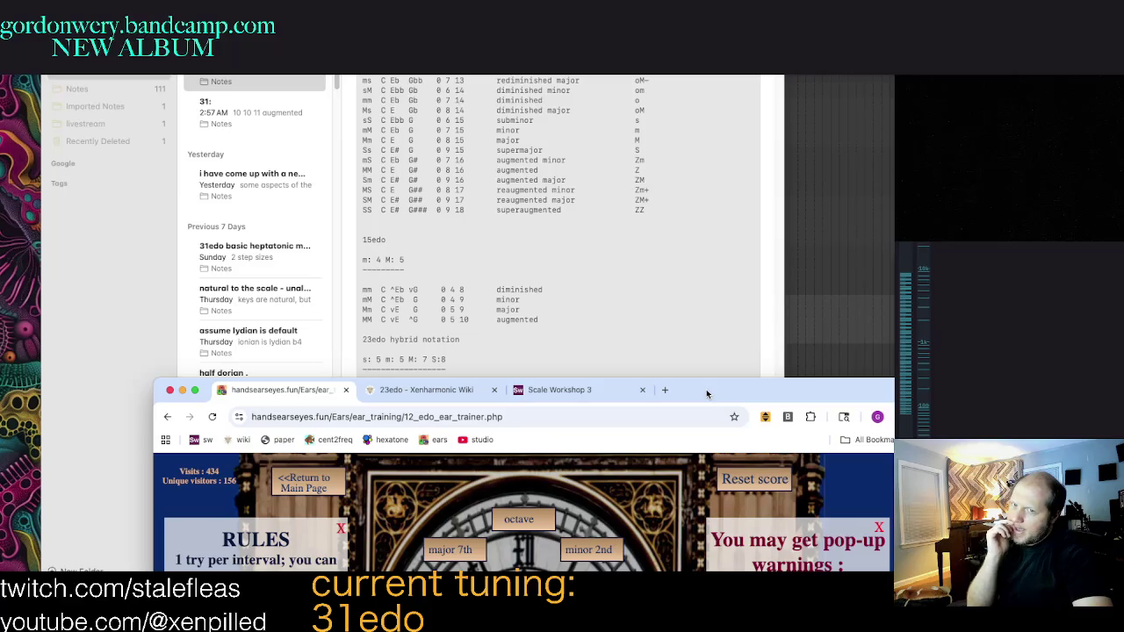
Step: Hide Chrome, leaving the 17edo and 19edo triad tables in view
key(super+h)
scroll(623, 259, up, 5)
scroll(612, 264, up, 10)
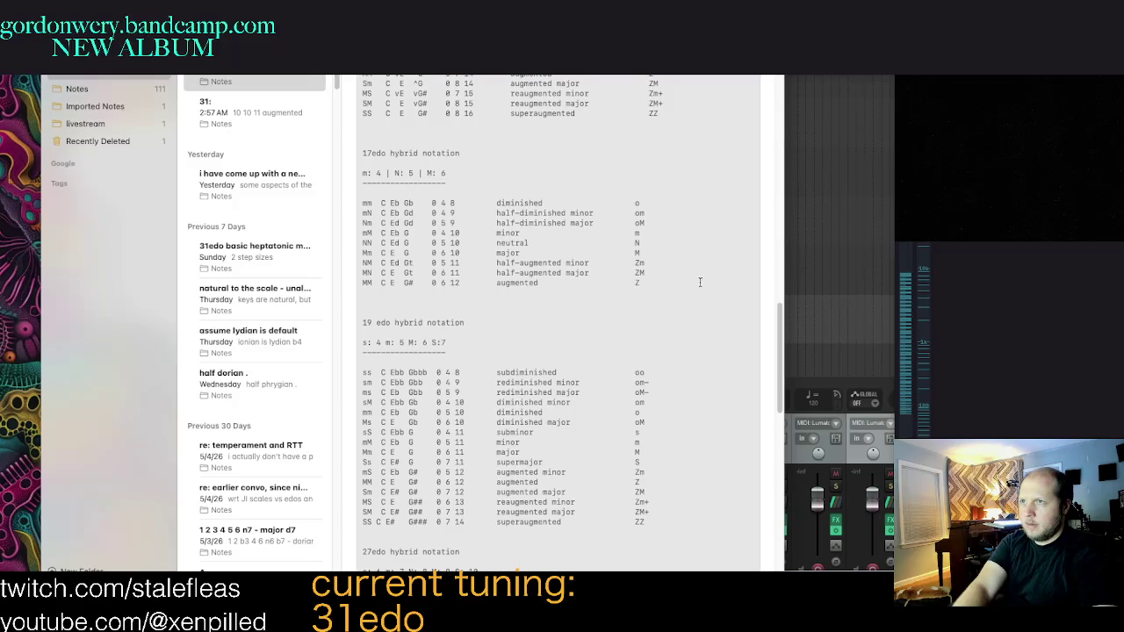
Step: Select the whole 17edo hybrid-notation table with its heading, then deselect it
drag(696, 281, 353, 154)
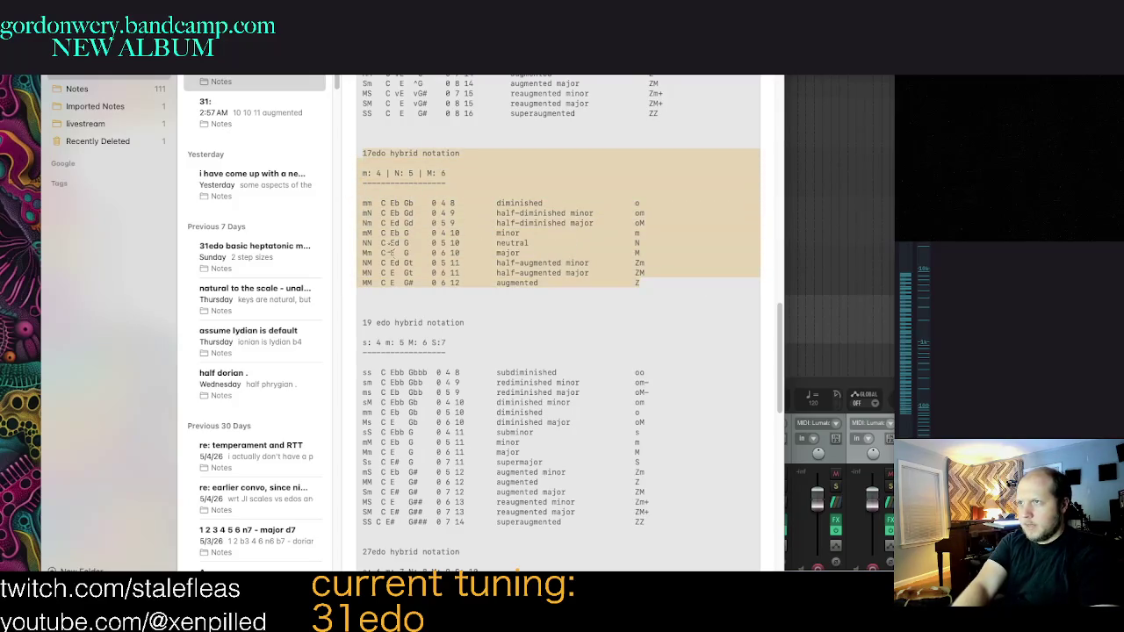
click(608, 281)
drag(680, 288, 328, 154)
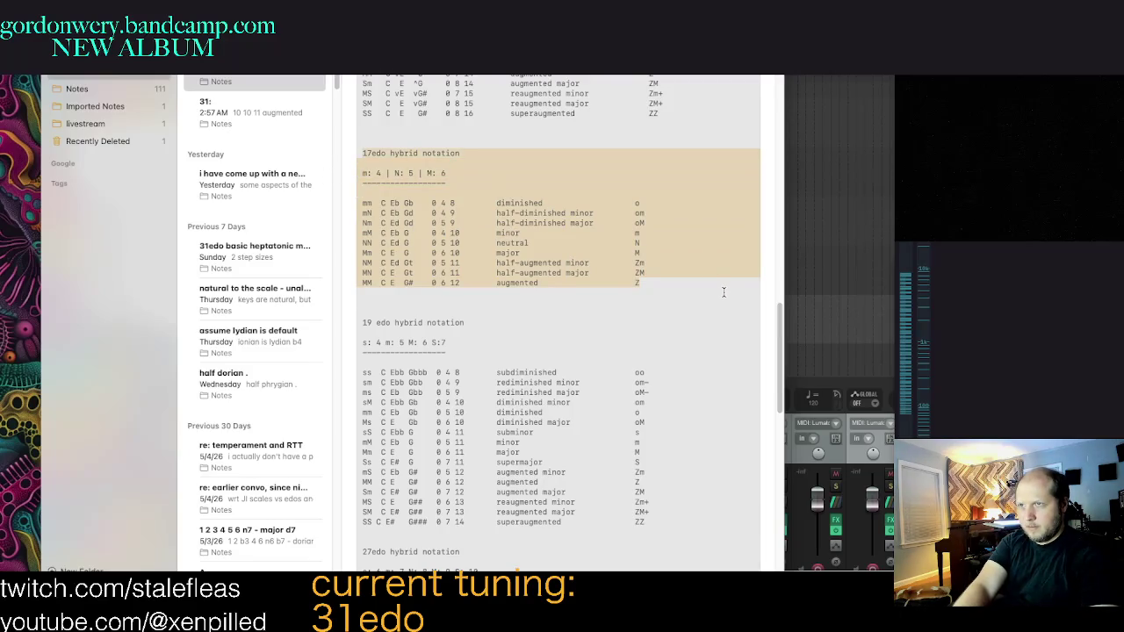
drag(724, 292, 325, 154)
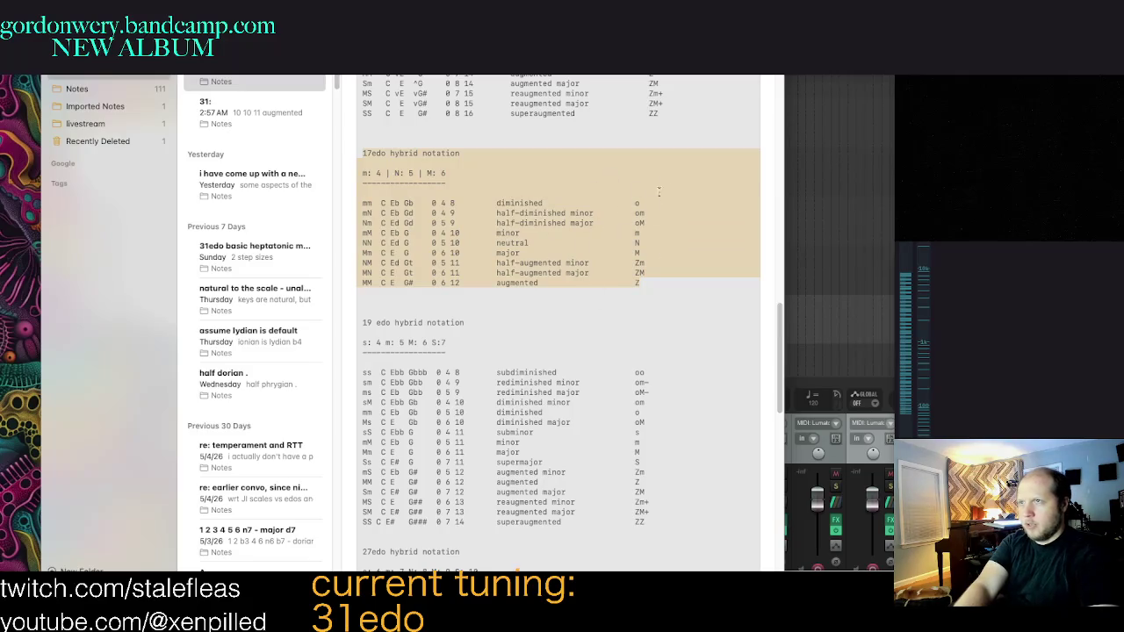
click(684, 236)
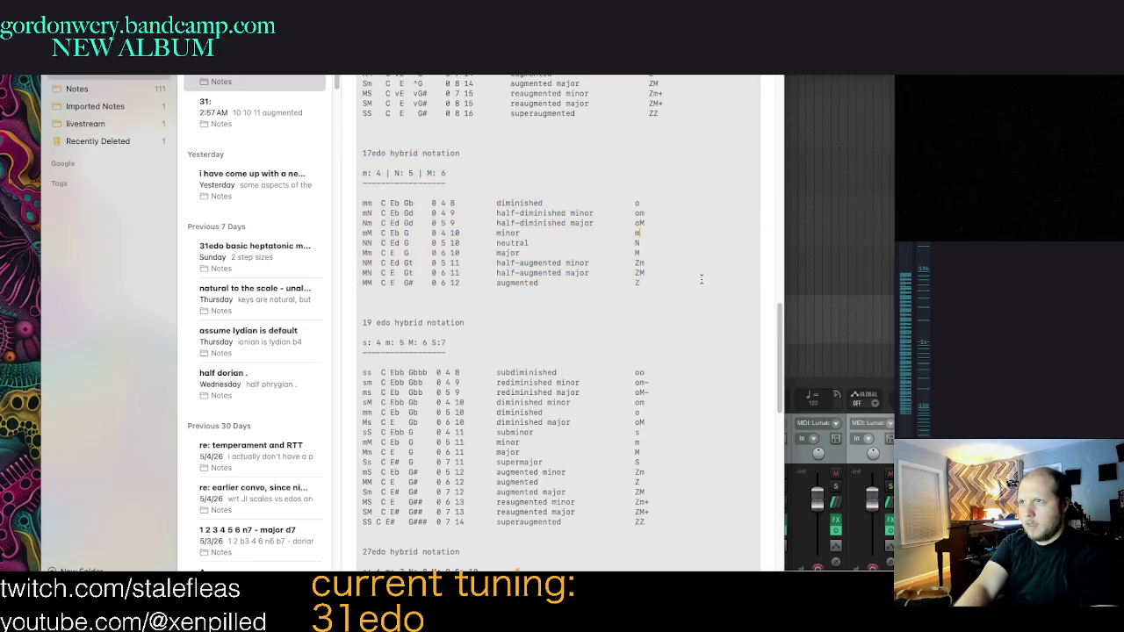
Step: Scroll to the end of the note and bring the 12-EDO ear trainer forward
scroll(714, 315, down, 1)
scroll(707, 317, down, 1)
scroll(698, 323, down, 5)
scroll(687, 330, down, 3)
scroll(682, 345, down, 5)
scroll(674, 360, down, 5)
scroll(668, 378, down, 3)
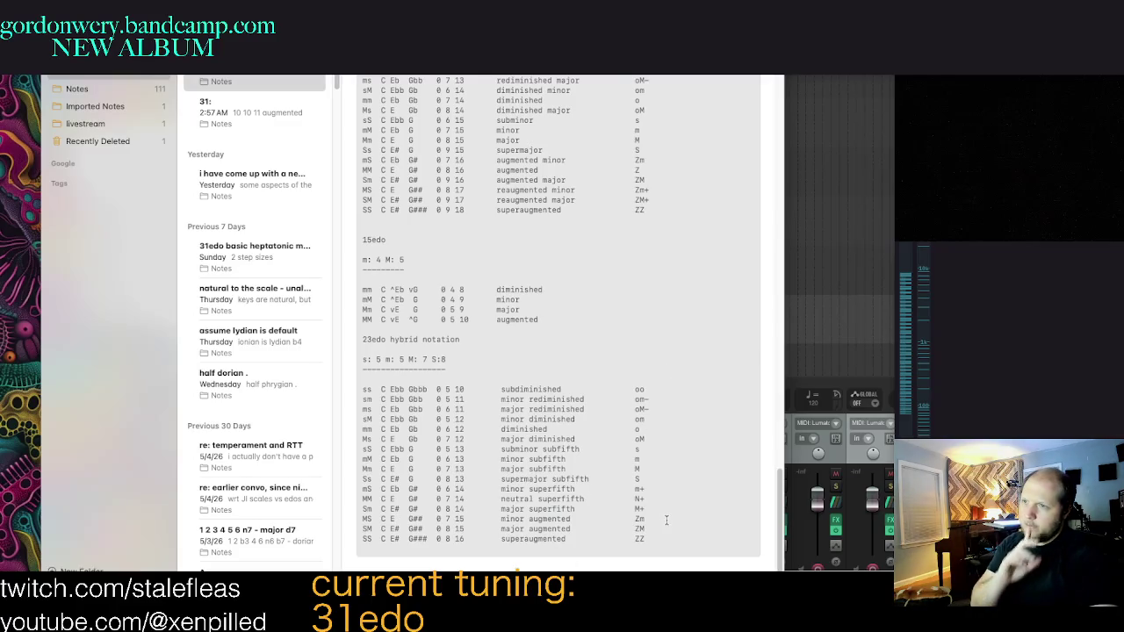
click(562, 615)
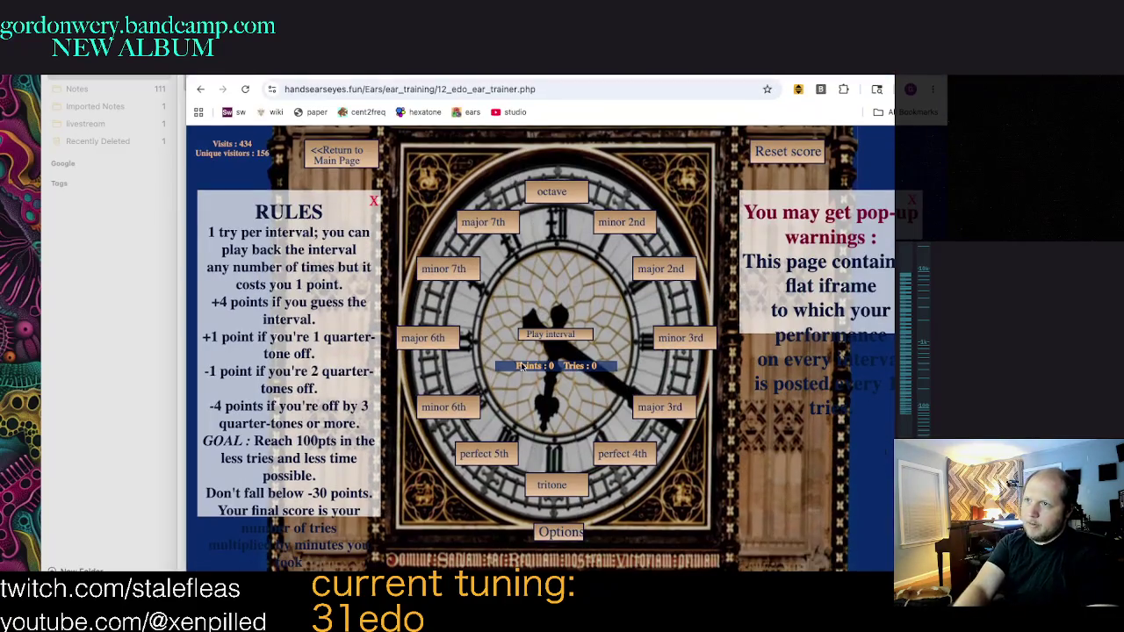
Step: Play intervals and answer them, guessing major 6th, minor 2nd and minor 7th
click(542, 338)
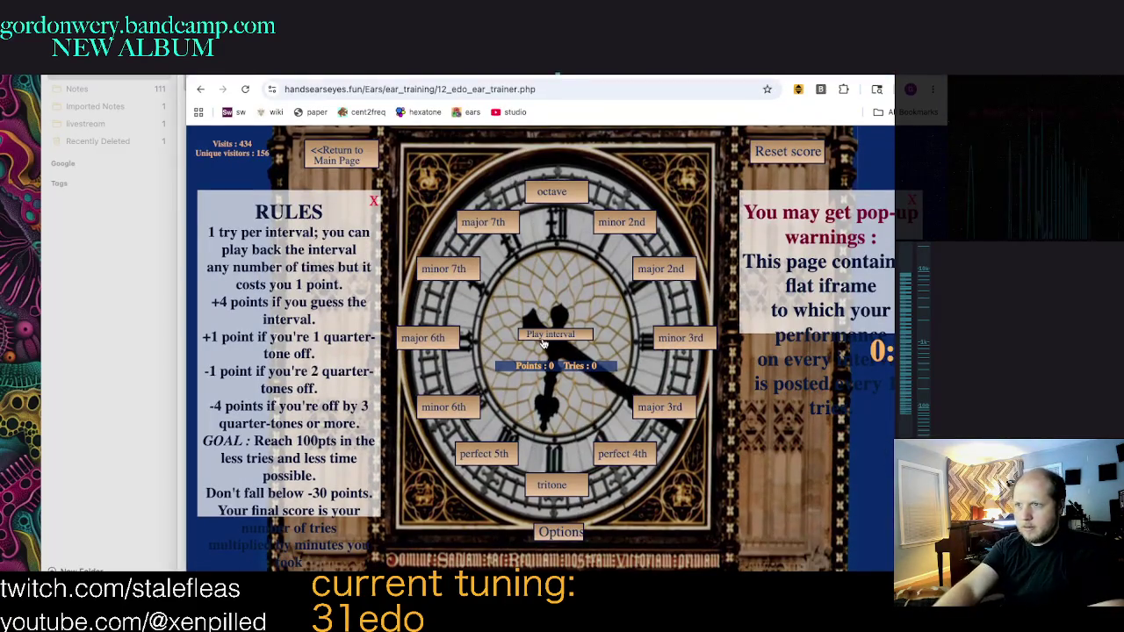
click(422, 338)
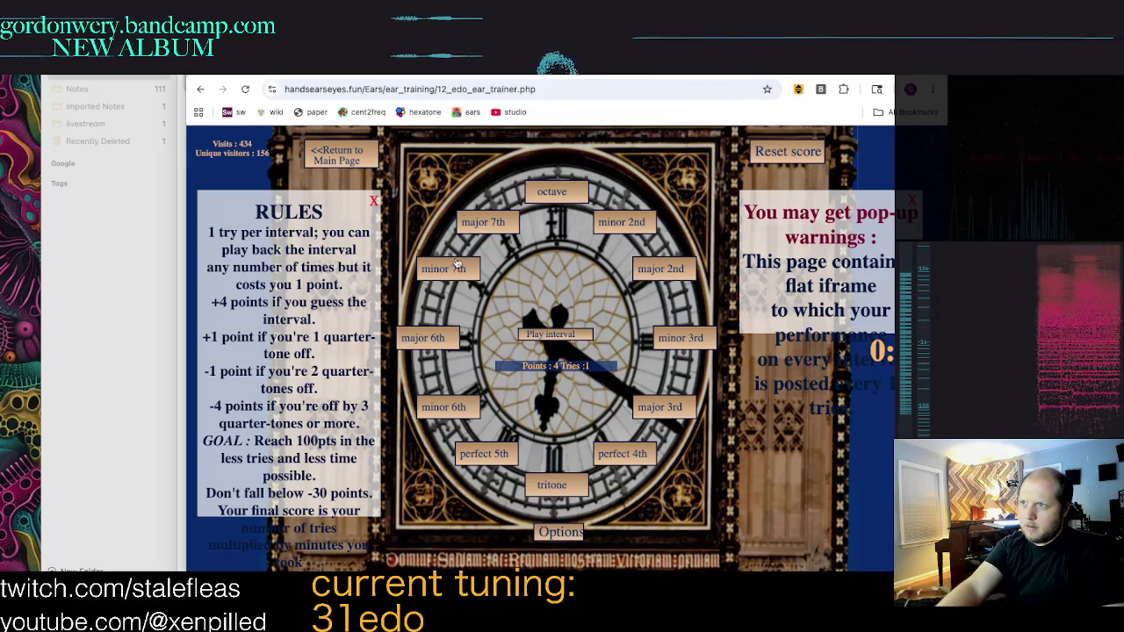
click(620, 223)
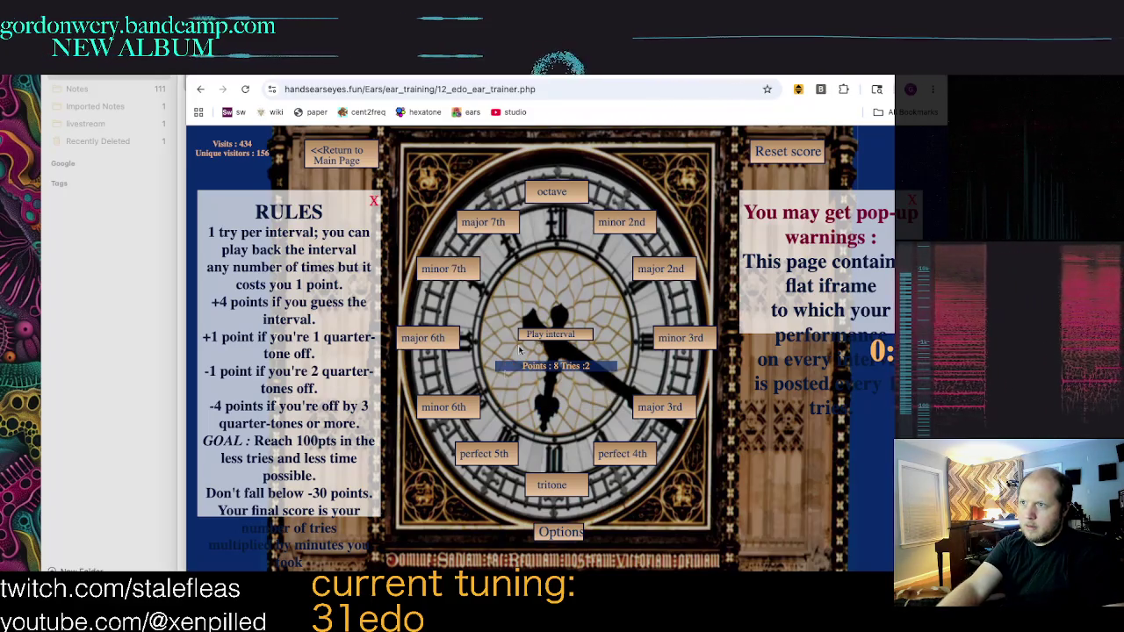
click(621, 223)
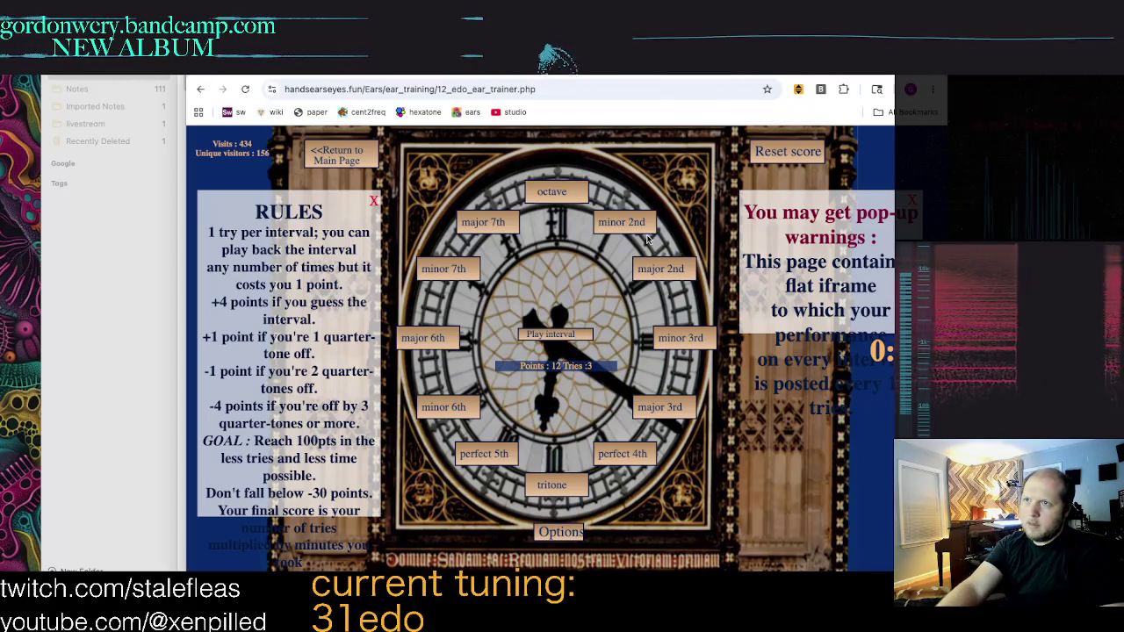
click(621, 223)
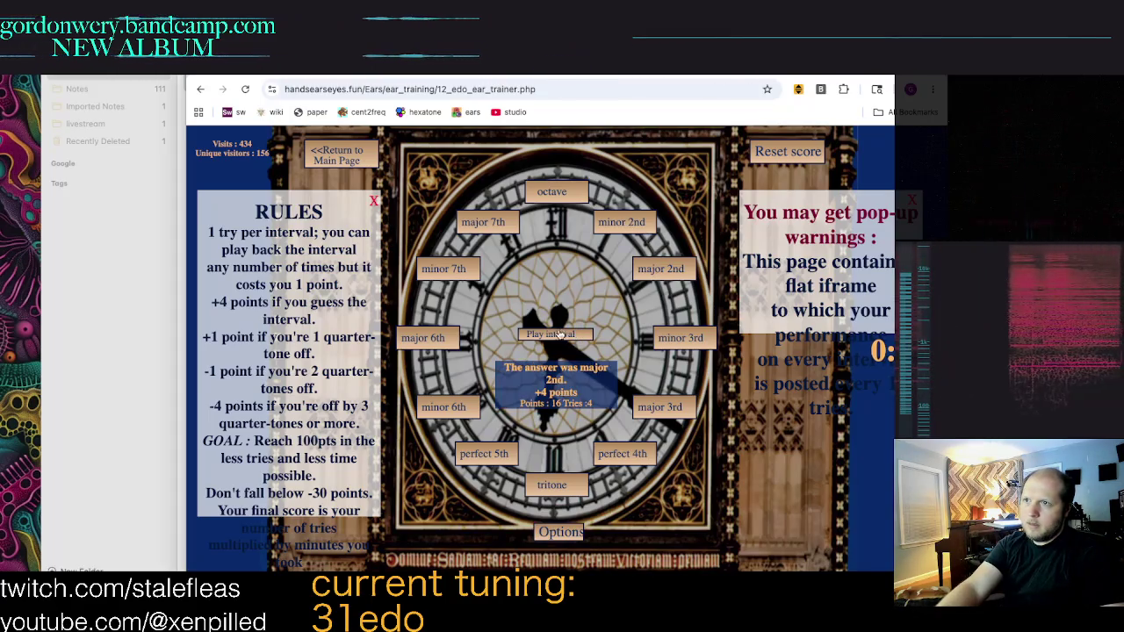
click(621, 223)
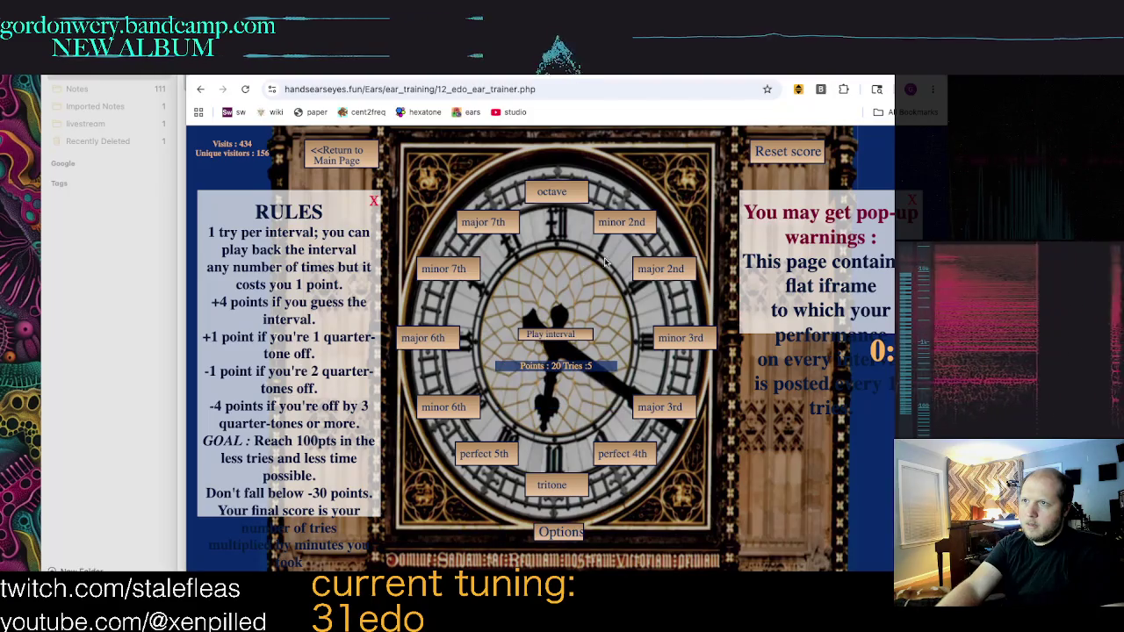
click(638, 230)
click(553, 335)
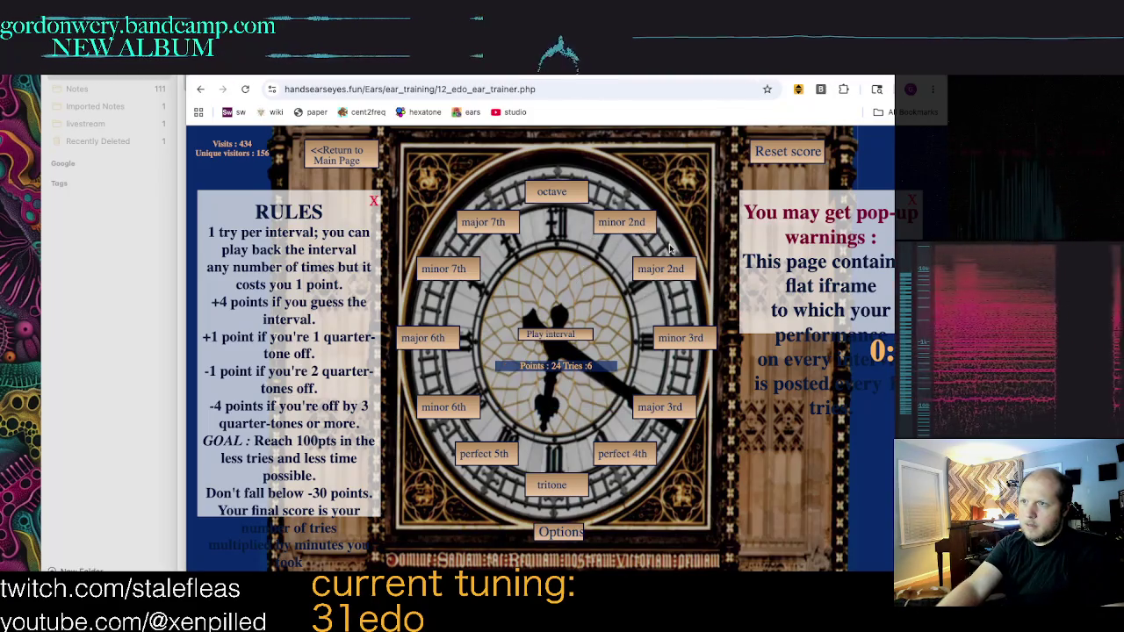
click(446, 271)
Step: Answer perfect 4th, minor 2nd, major 3rd, minor 6th and major 7th, reaching 53 points, then reset
click(553, 335)
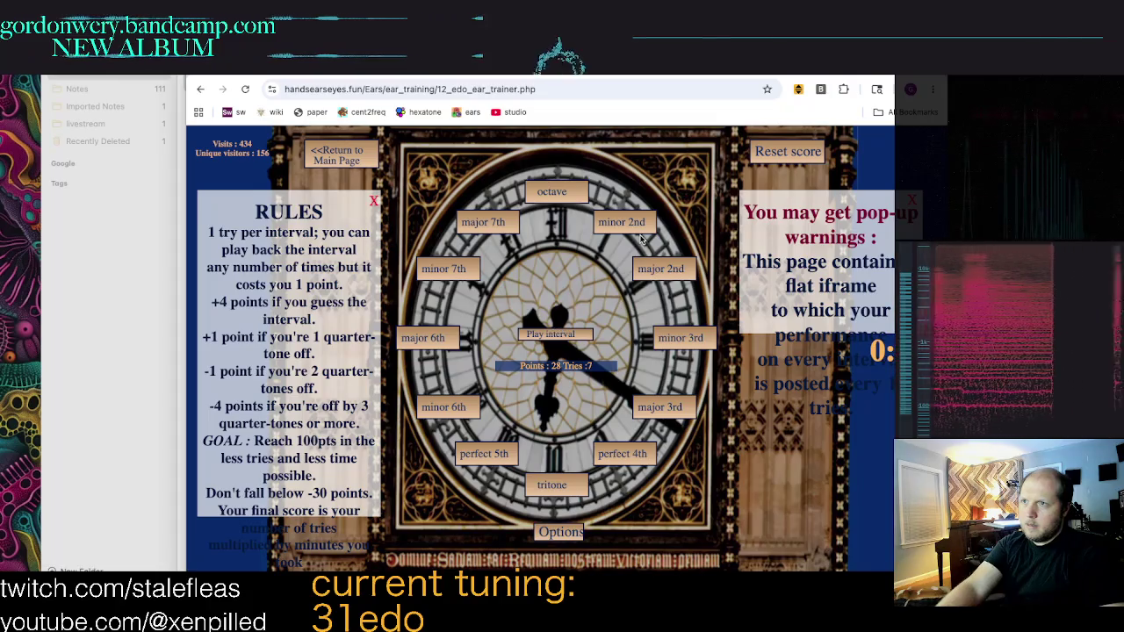
click(621, 453)
click(557, 337)
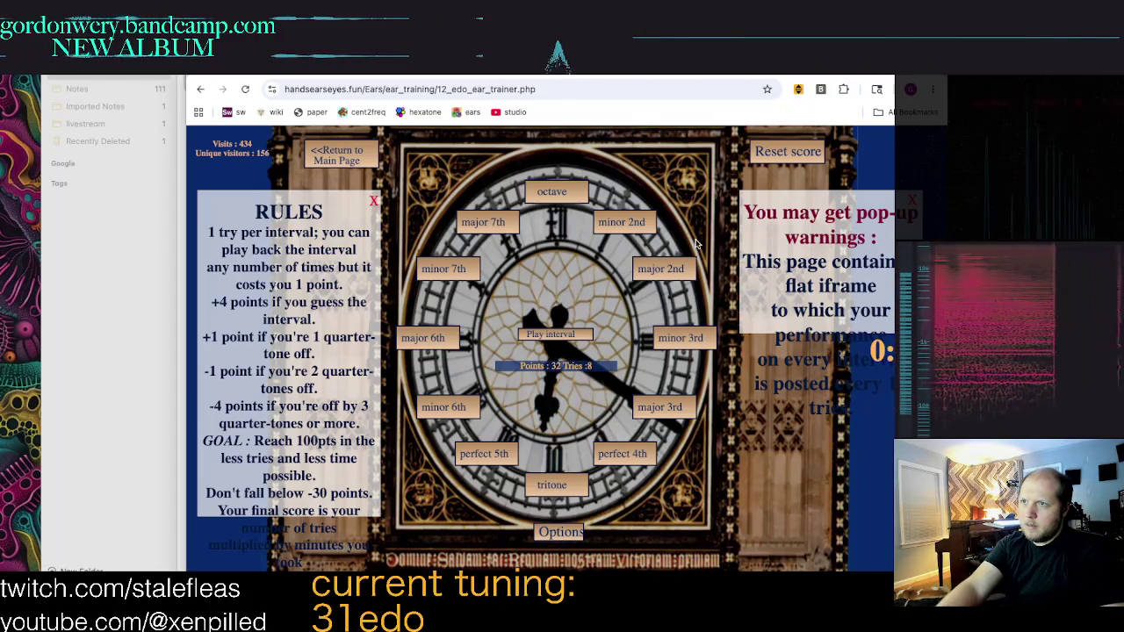
click(620, 222)
click(569, 339)
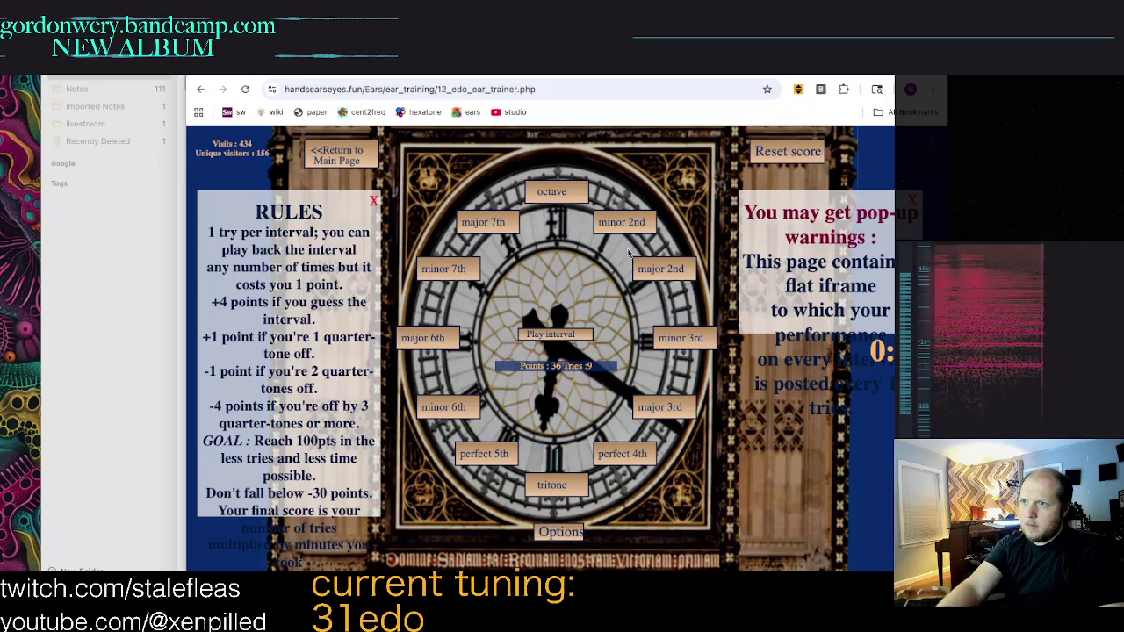
click(650, 404)
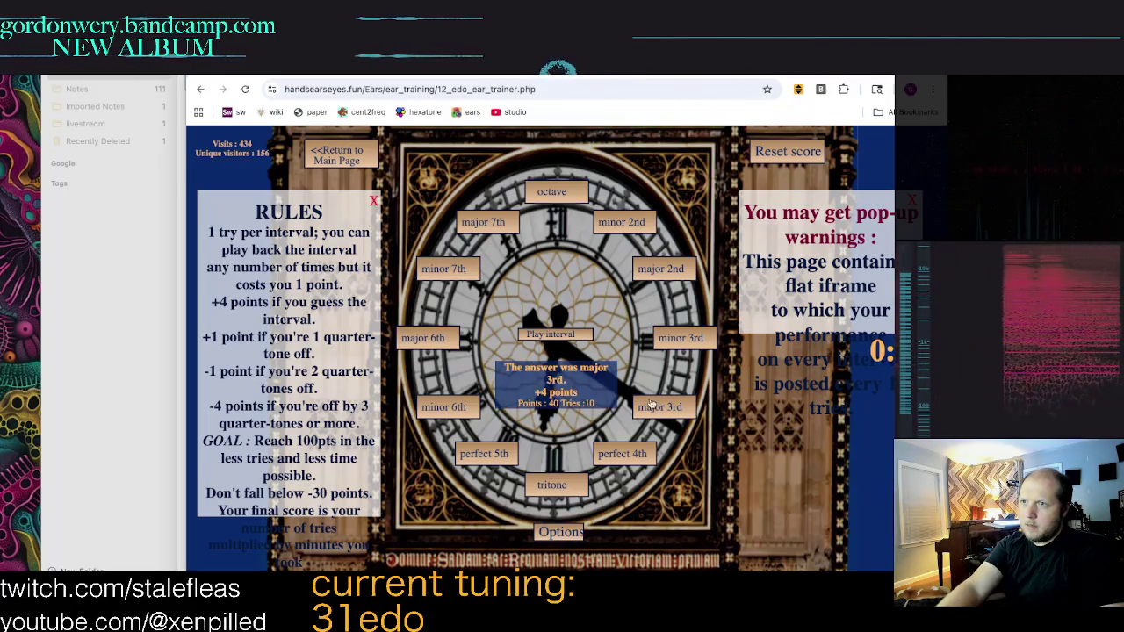
click(574, 337)
click(419, 332)
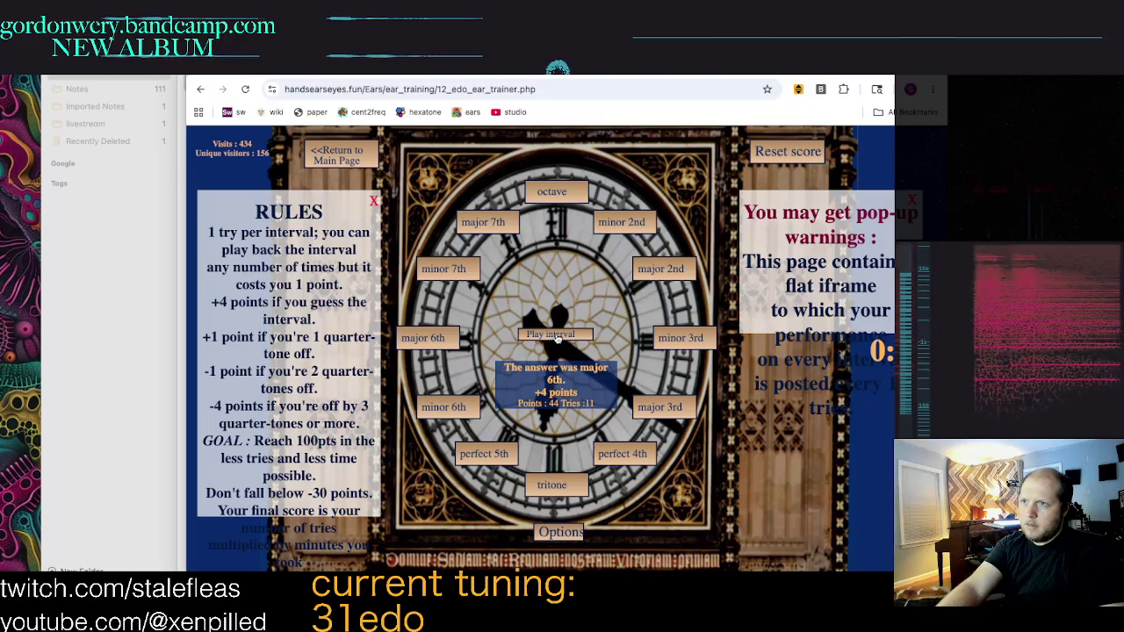
click(419, 334)
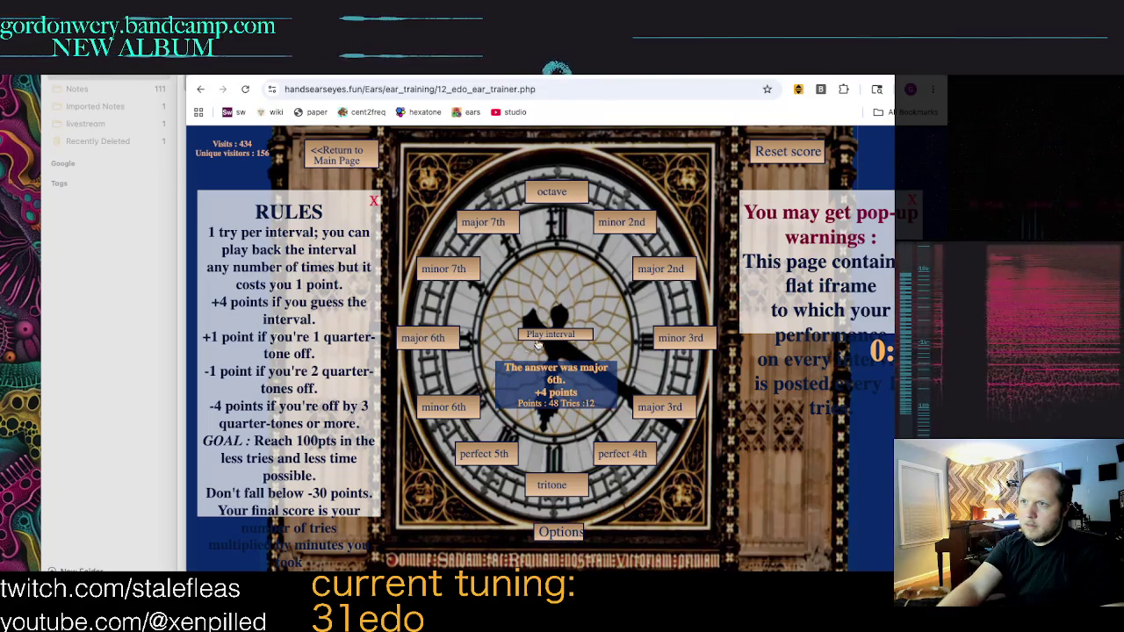
click(453, 411)
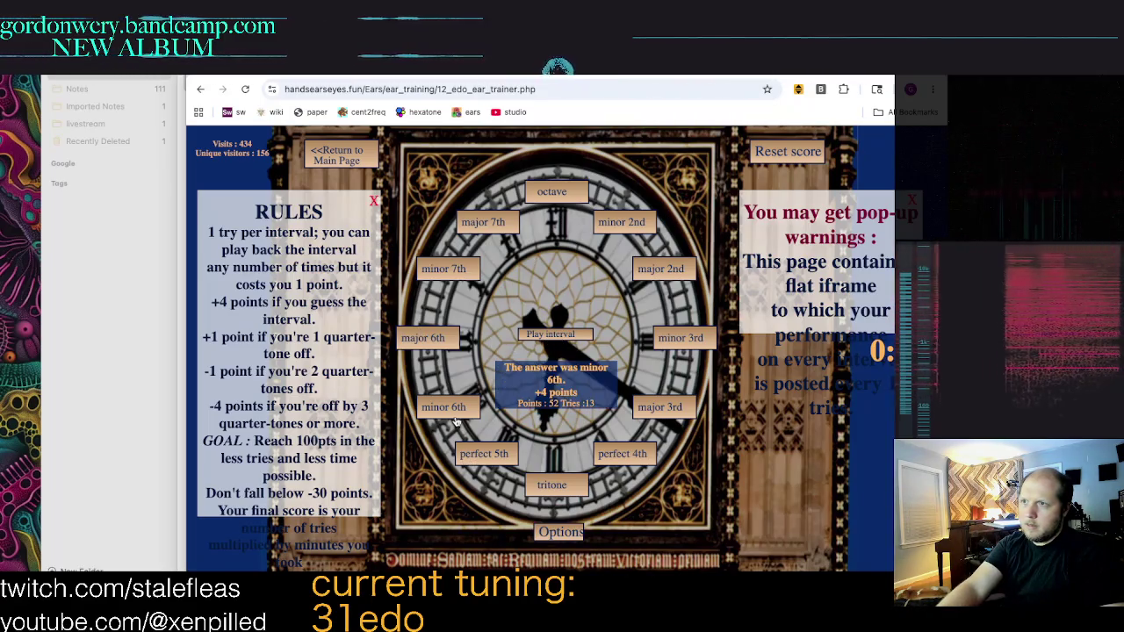
click(448, 279)
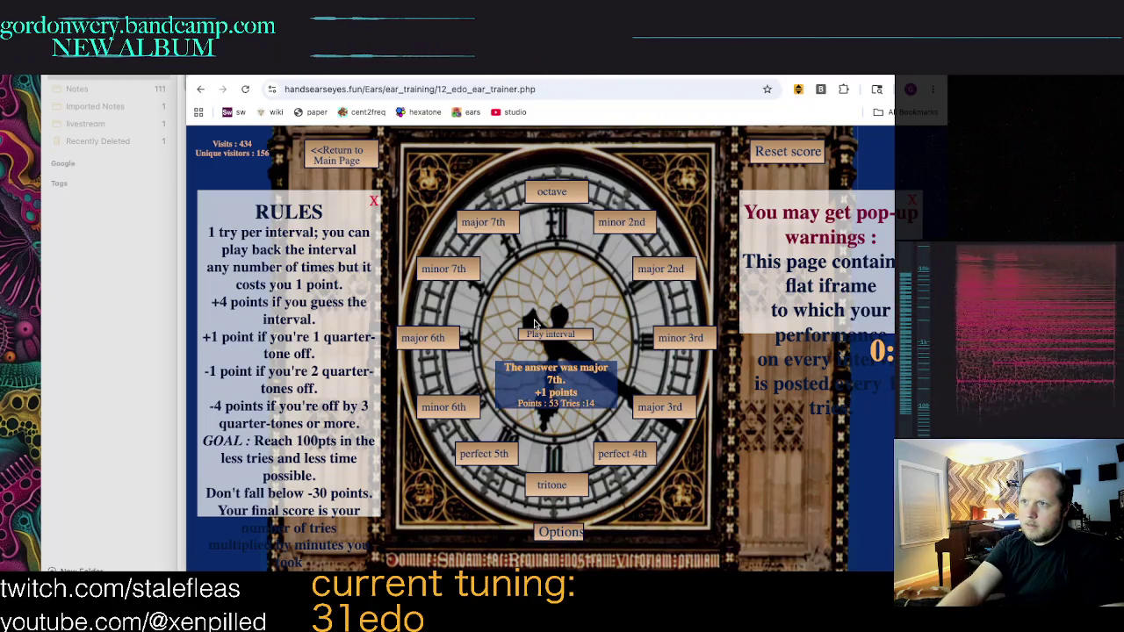
click(820, 153)
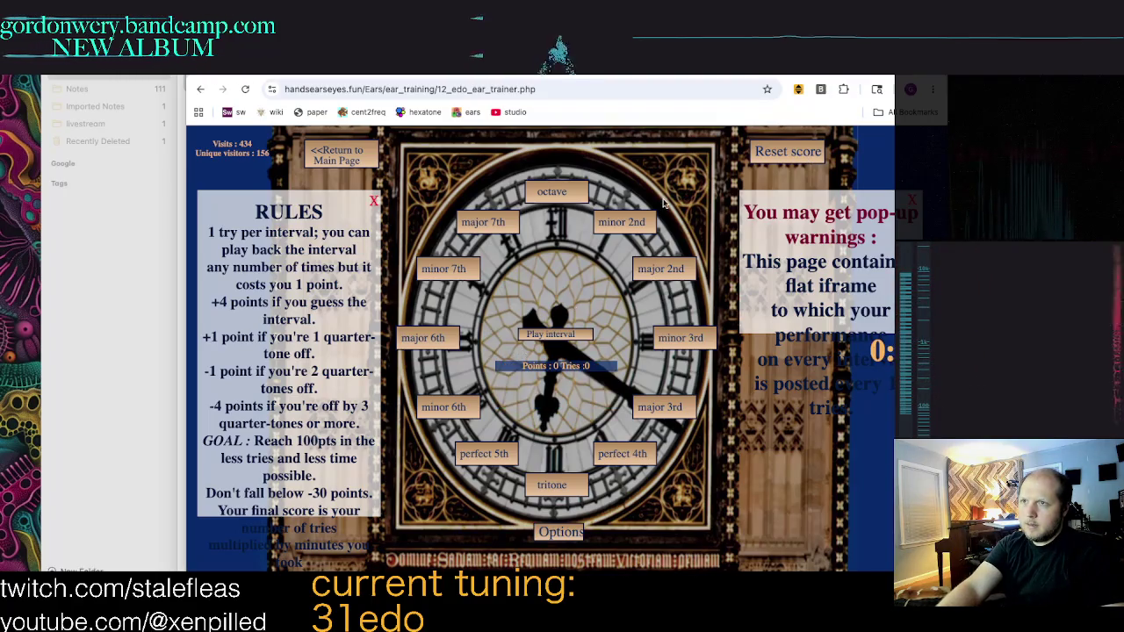
Step: Identify intervals as major 2nd, minor 2nd, minor 6th, minor 3rd and major 6th
click(648, 272)
click(567, 338)
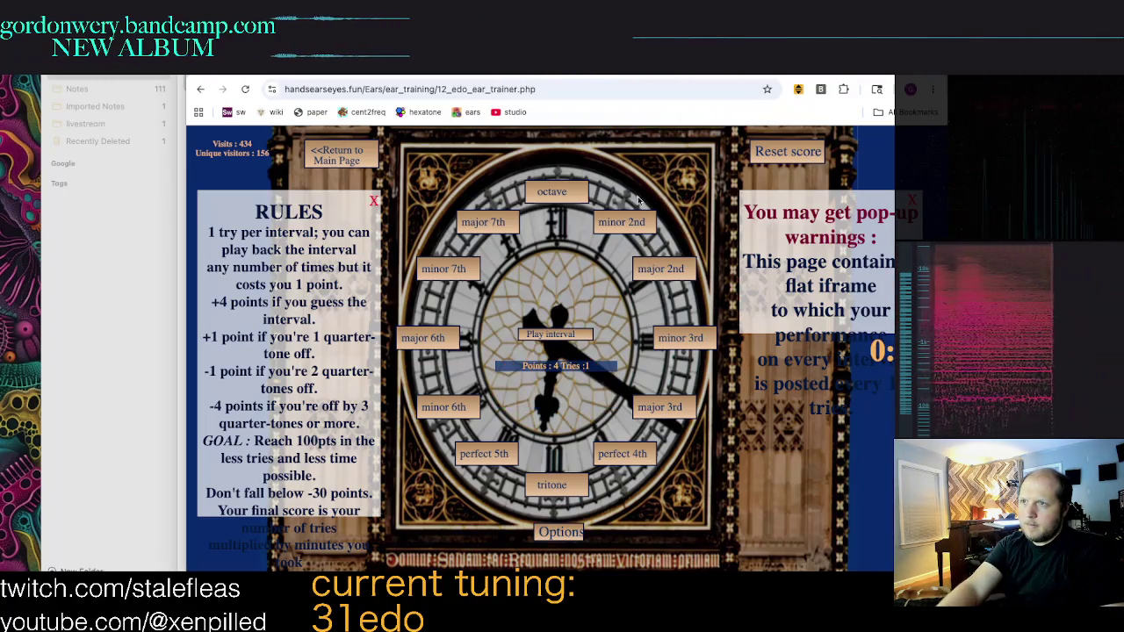
click(621, 222)
click(559, 330)
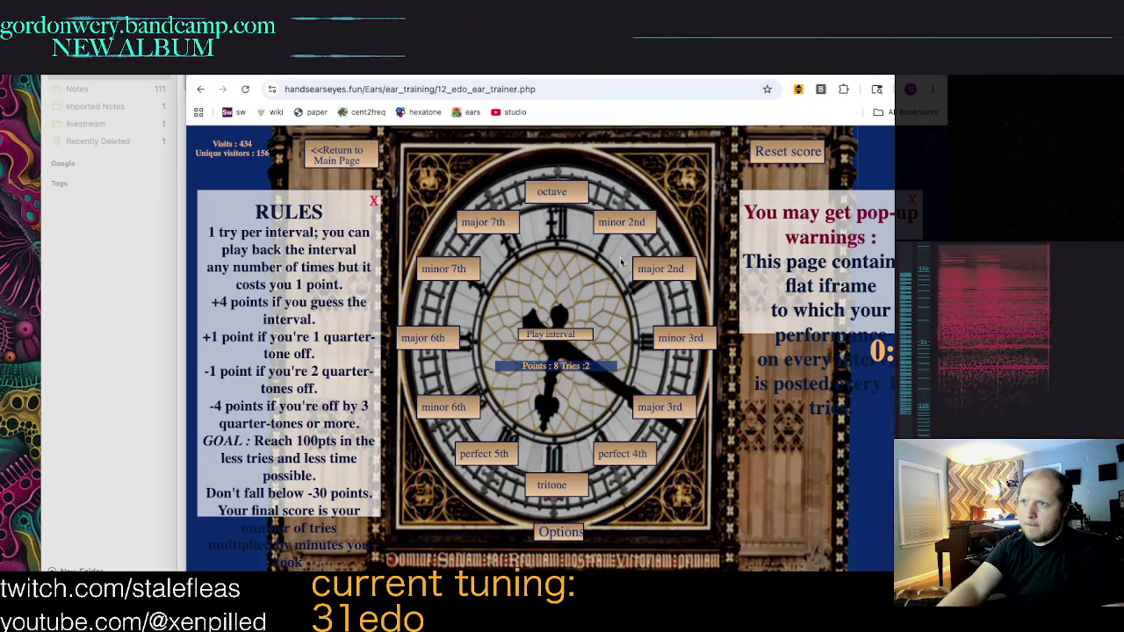
click(427, 413)
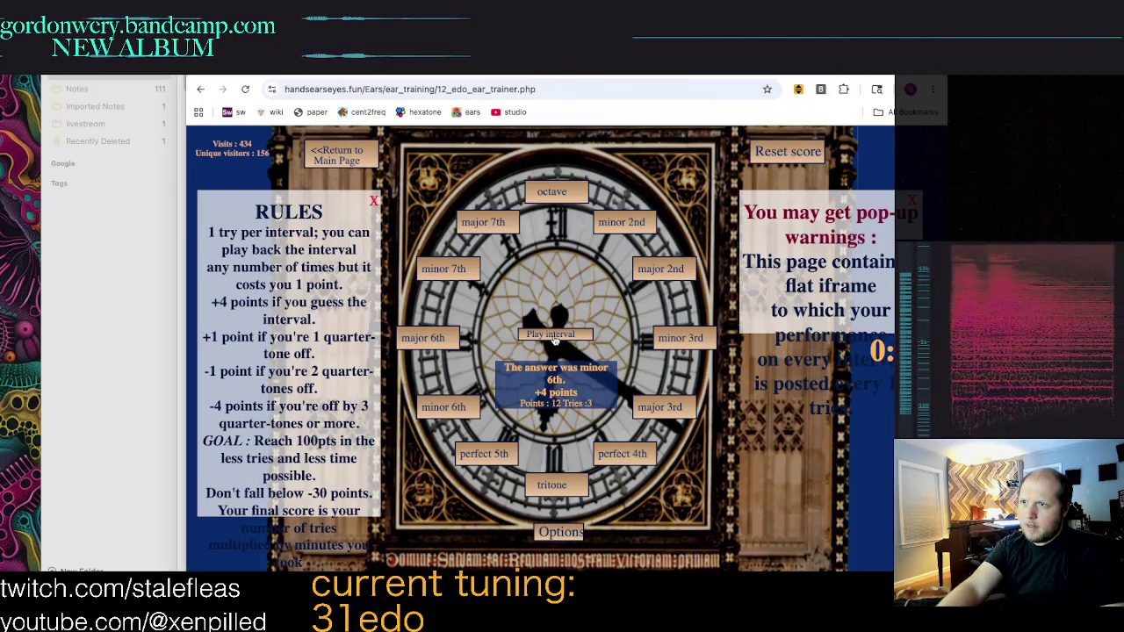
click(555, 337)
click(692, 337)
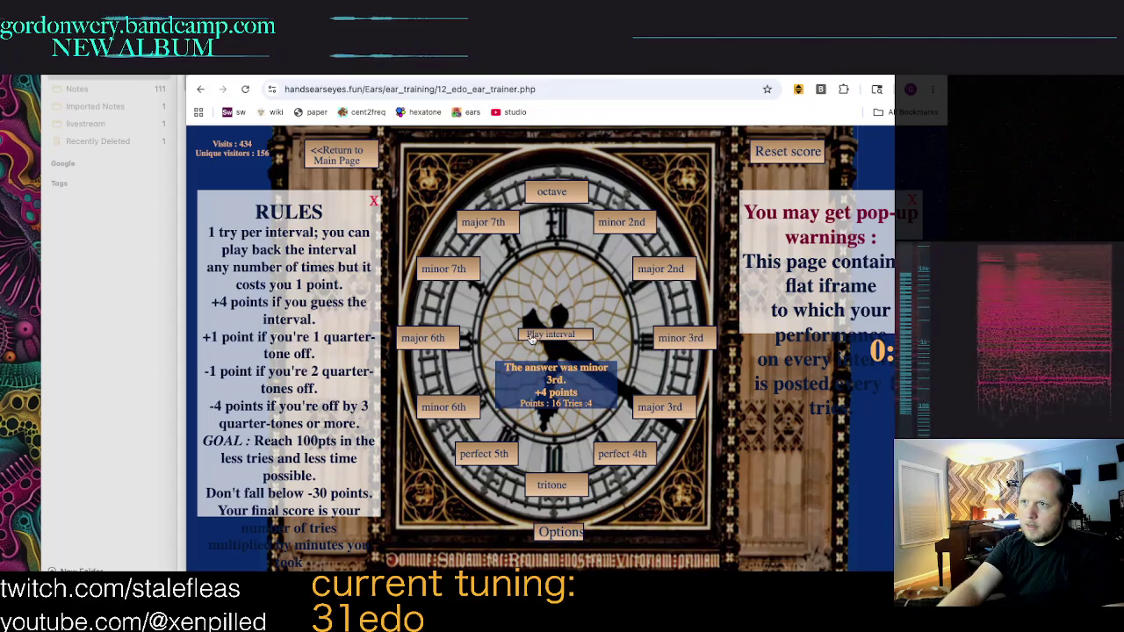
click(449, 405)
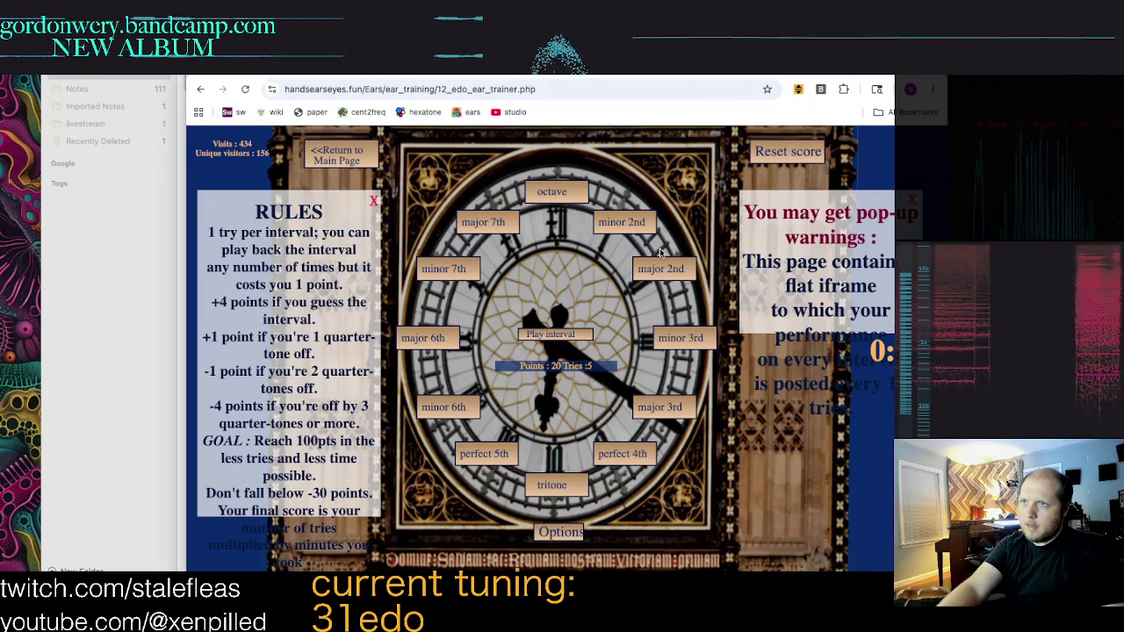
click(647, 276)
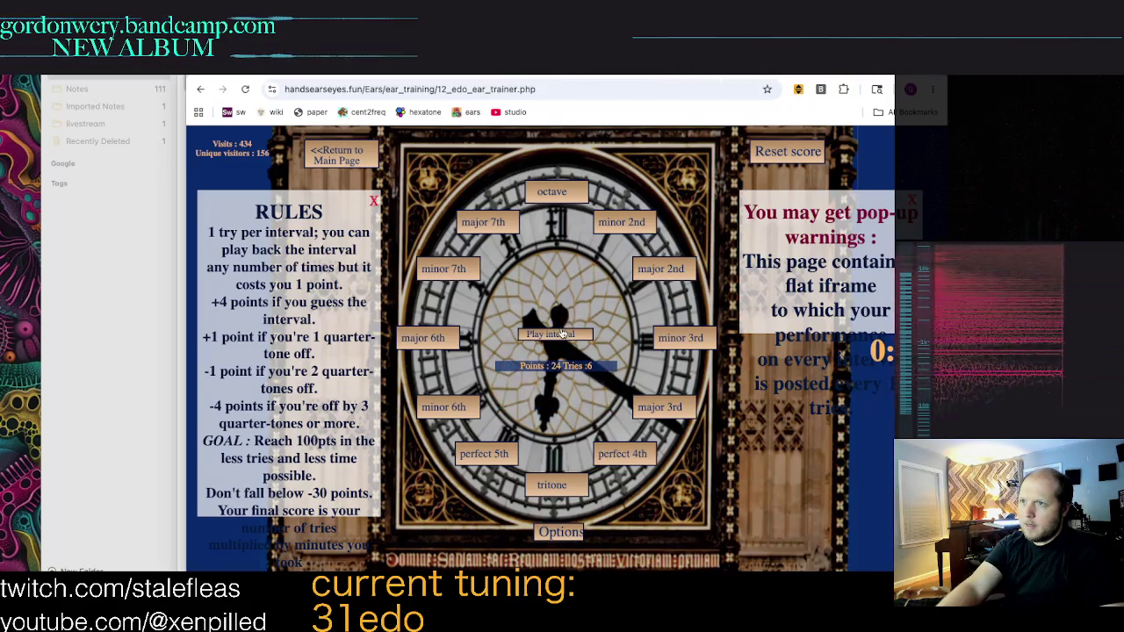
click(430, 339)
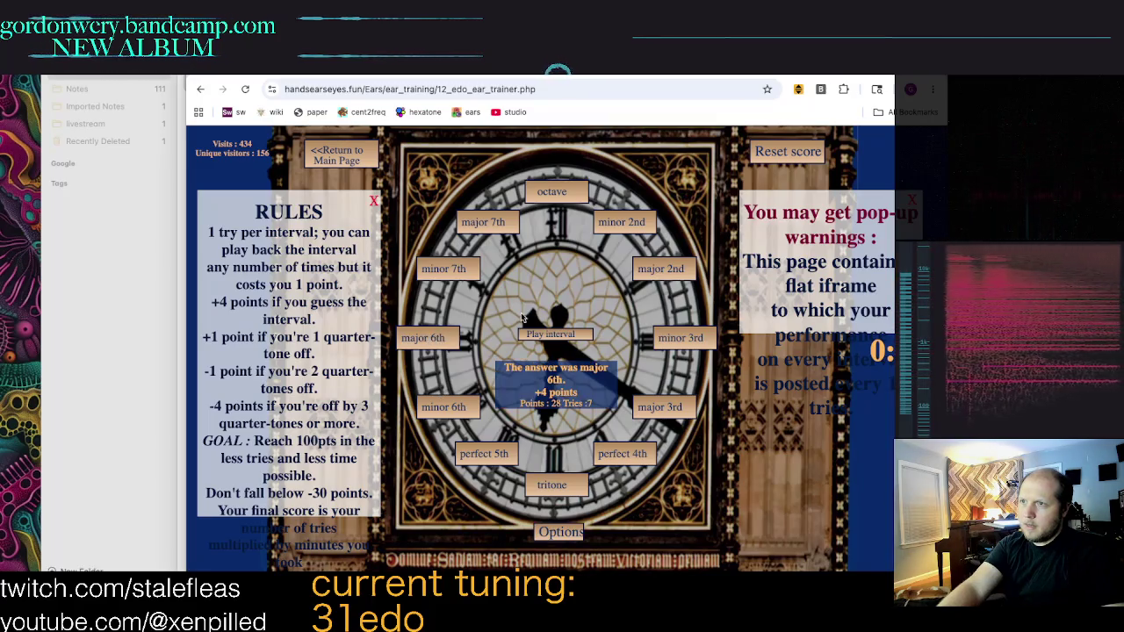
click(569, 340)
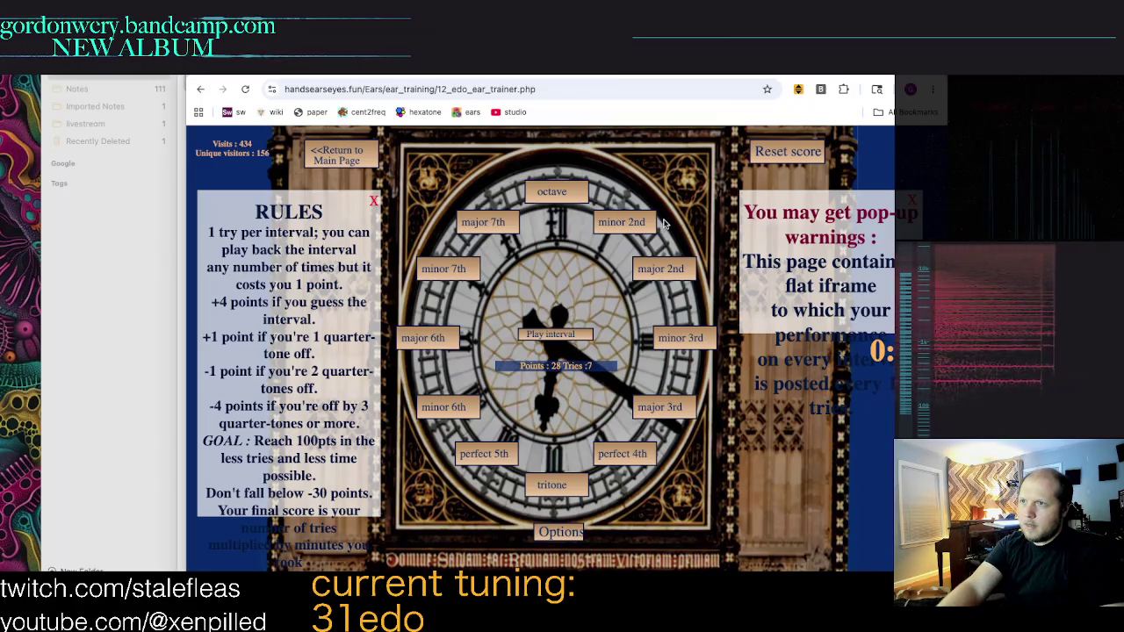
click(612, 453)
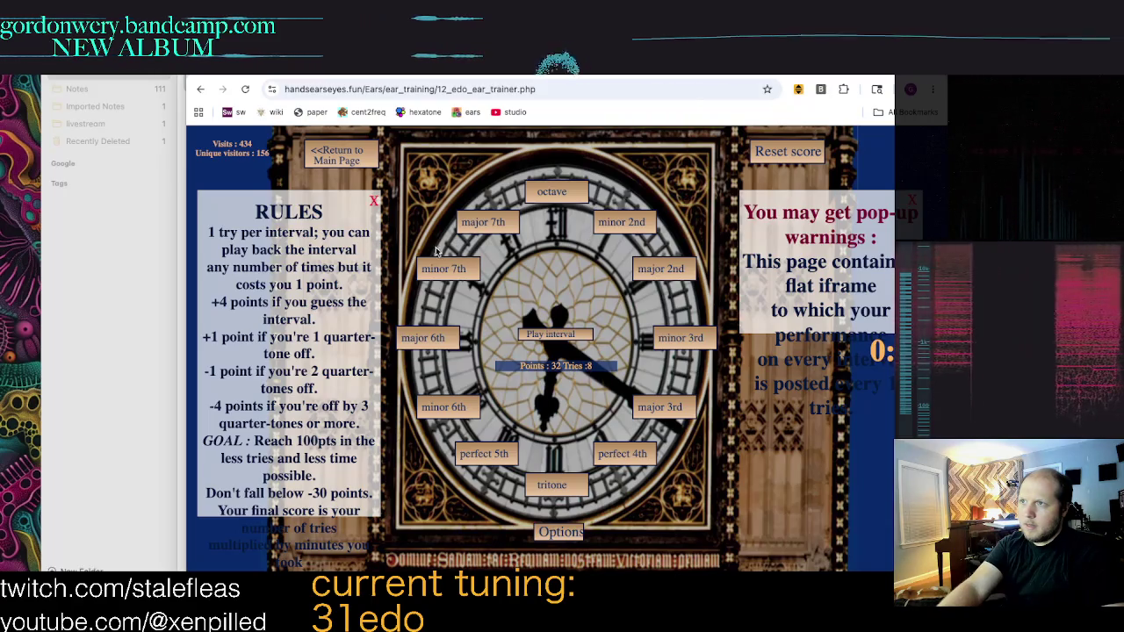
Step: Identify the next intervals: minor 7th, perfect 4th, minor 3rd, octave, minor 6th and tritone
click(432, 275)
click(577, 336)
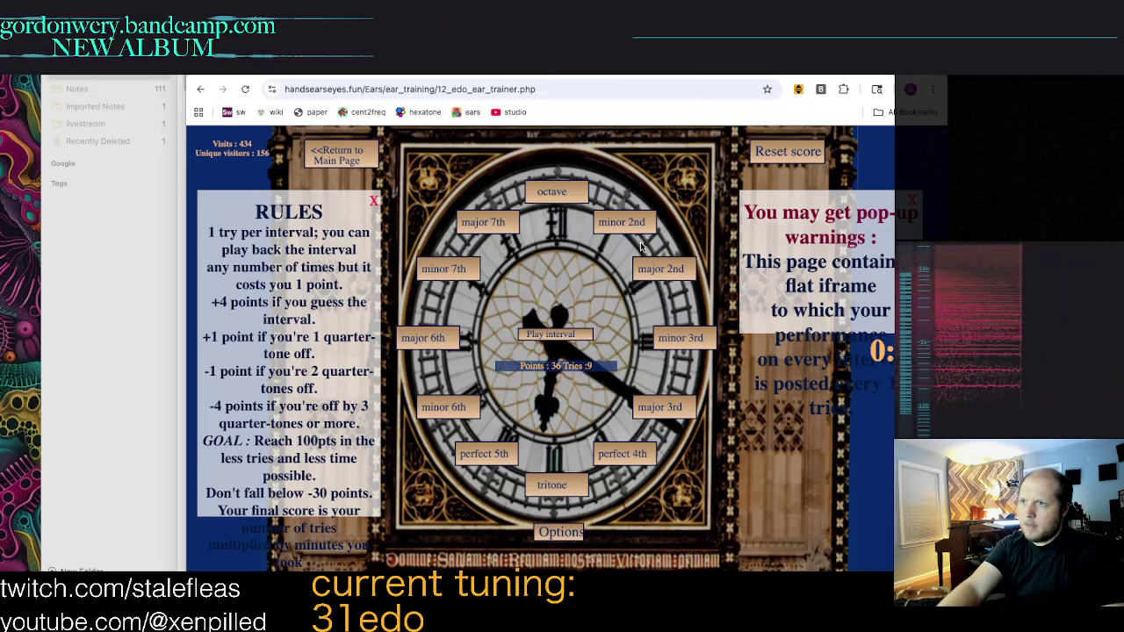
click(622, 453)
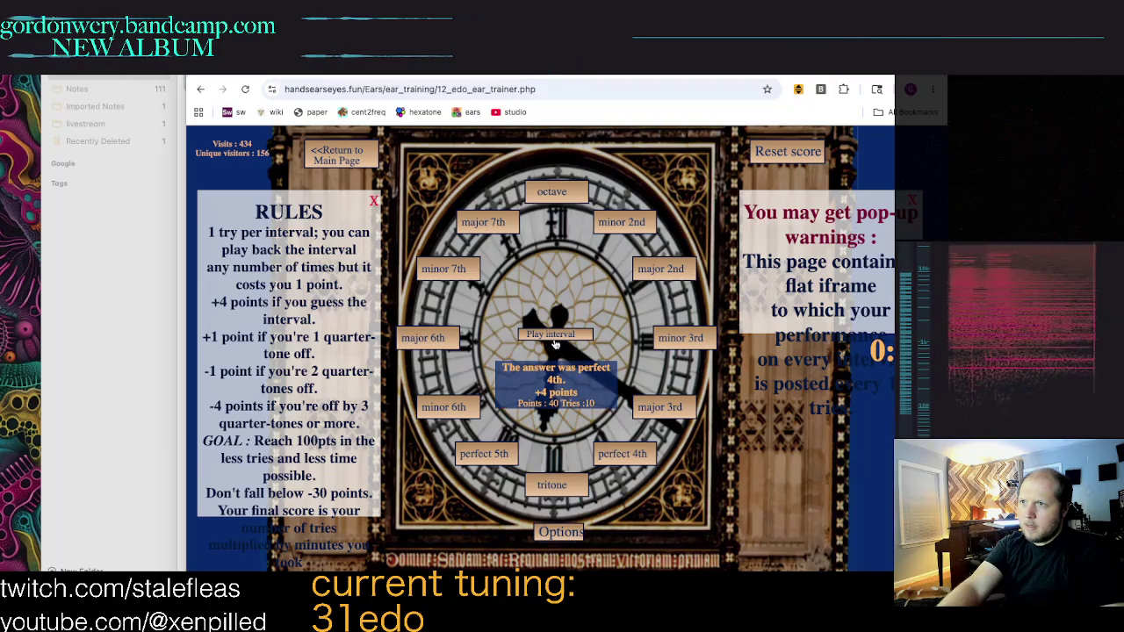
click(554, 336)
click(681, 337)
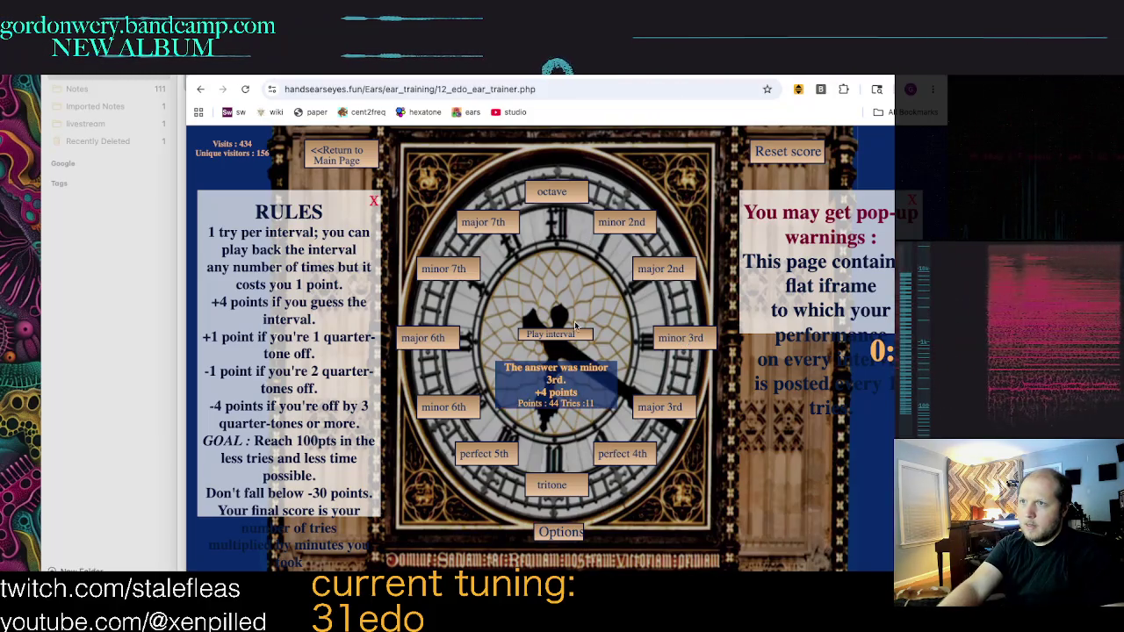
click(556, 339)
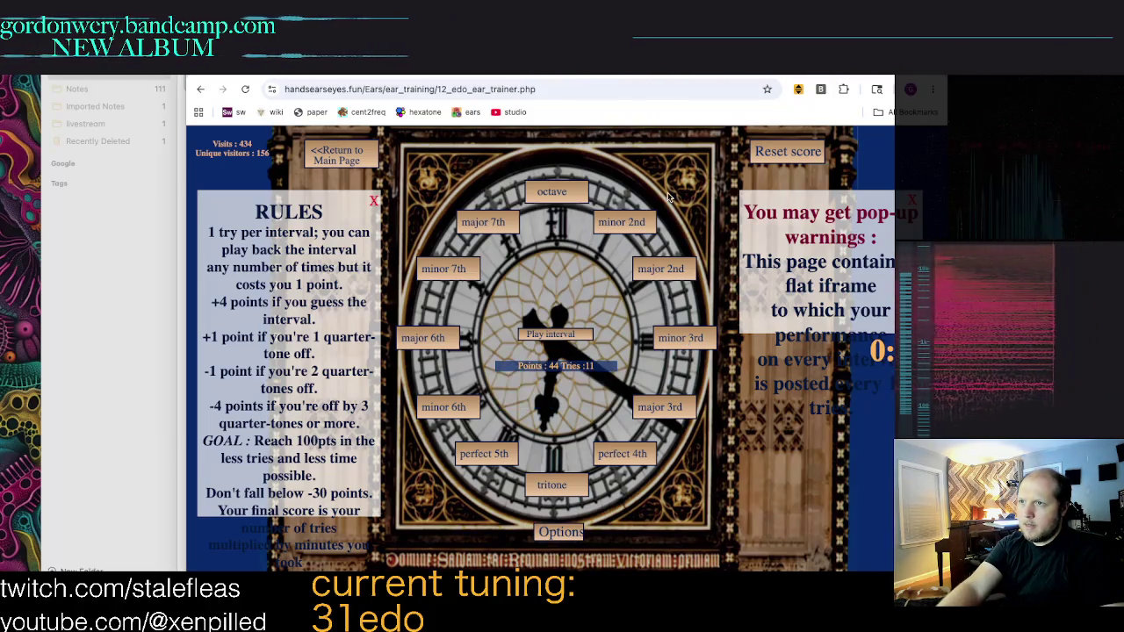
click(534, 194)
click(551, 338)
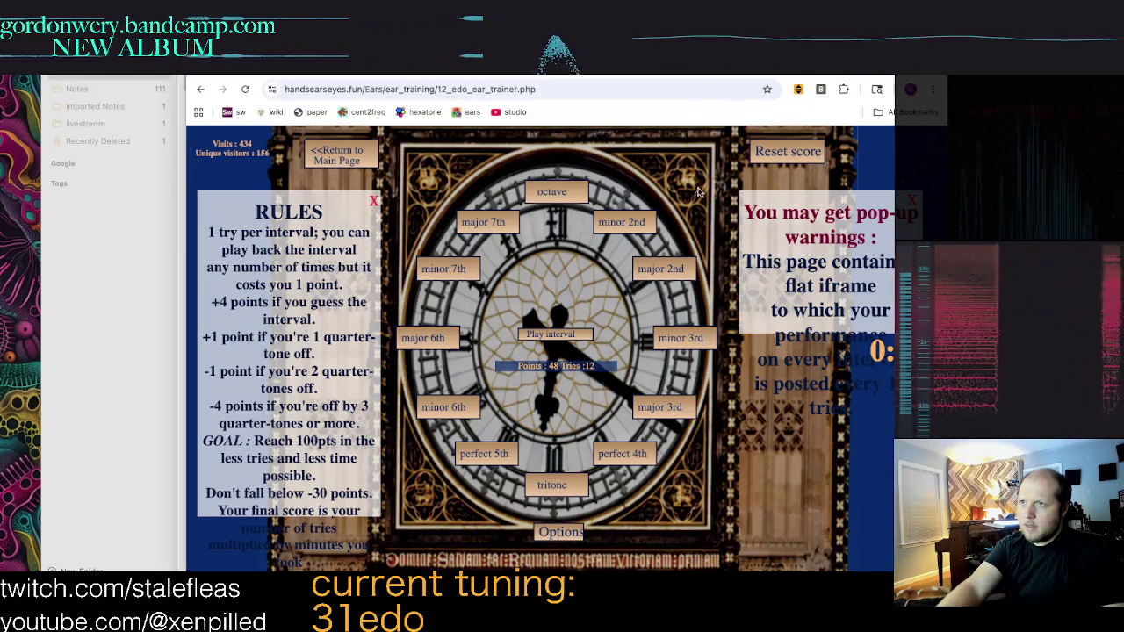
click(448, 400)
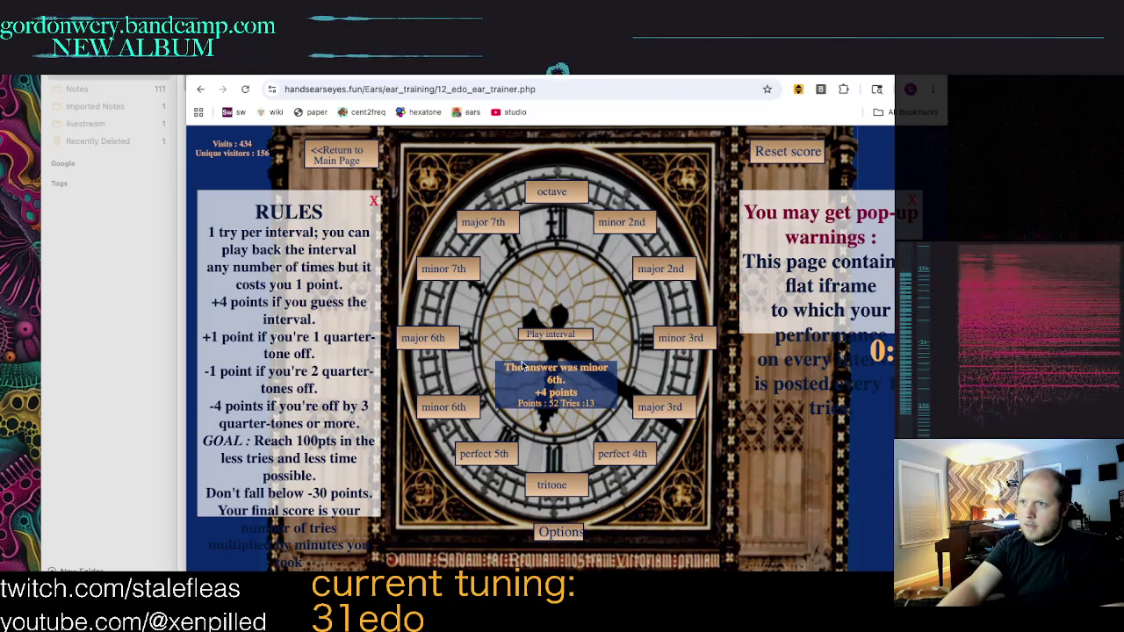
click(555, 332)
click(553, 486)
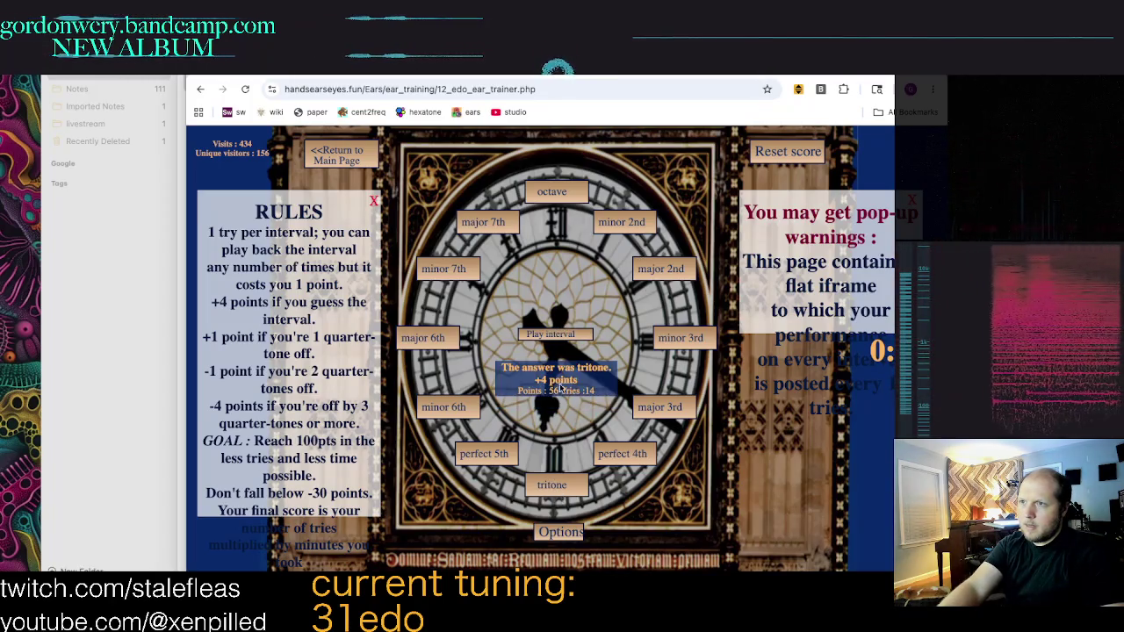
Step: Continue the quiz answering major 2nd, octave, tritone and further intervals
click(560, 337)
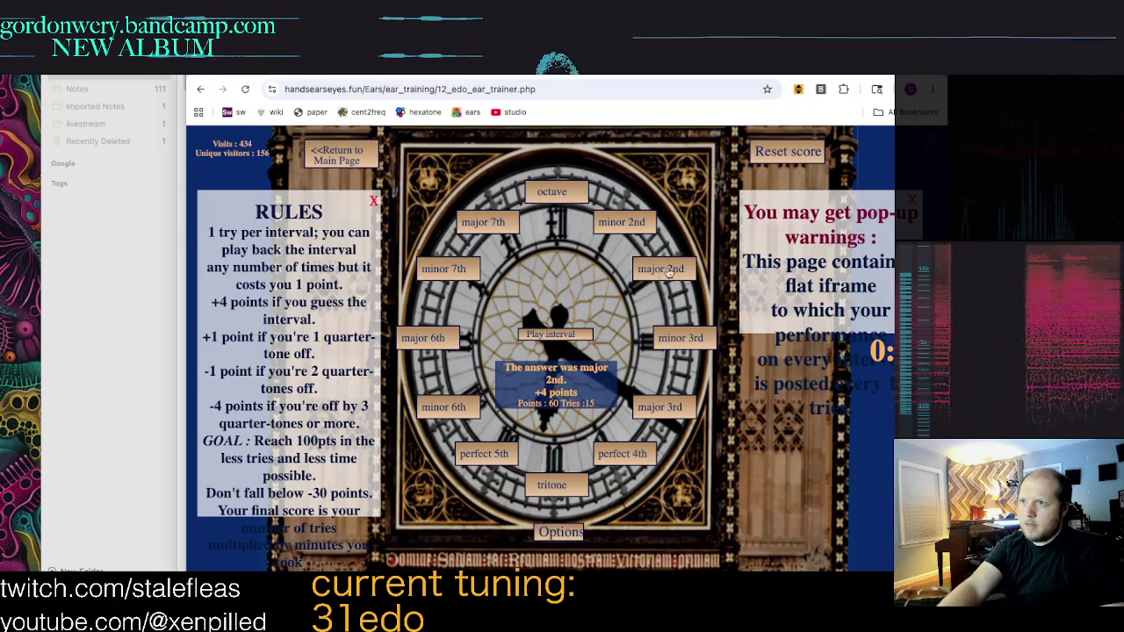
click(669, 272)
click(551, 335)
click(557, 198)
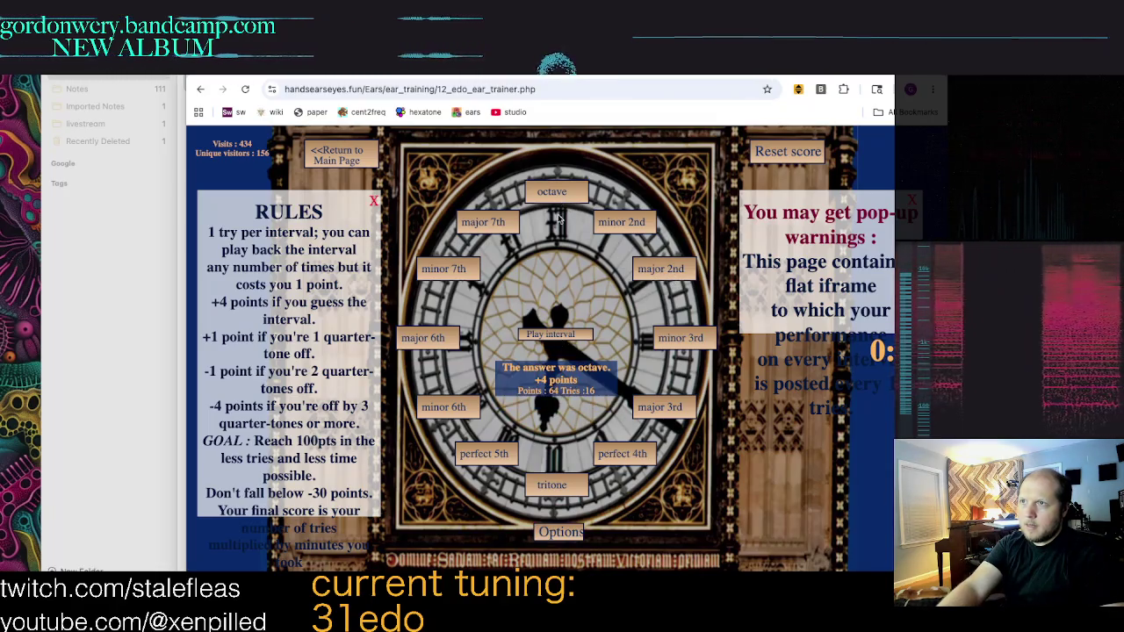
click(571, 337)
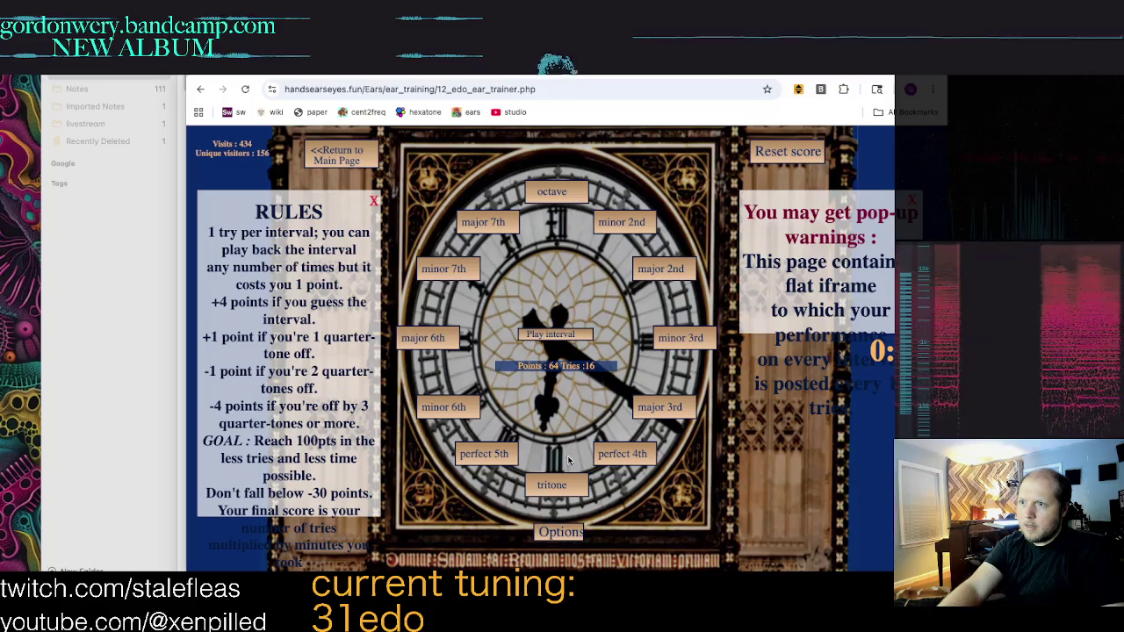
click(552, 485)
click(559, 334)
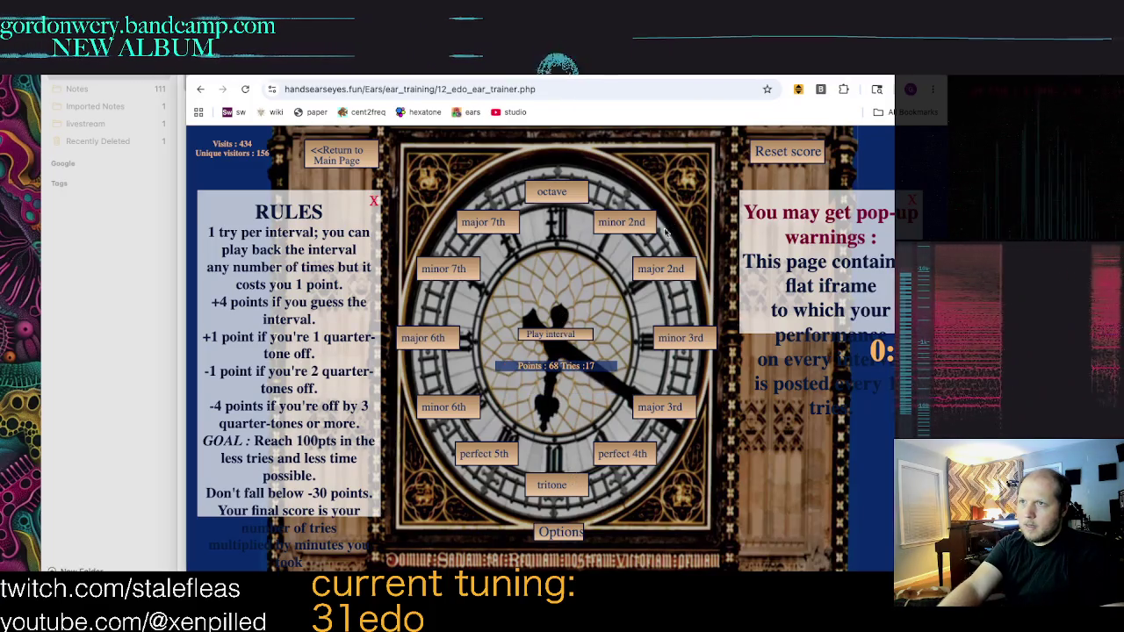
click(558, 483)
click(553, 334)
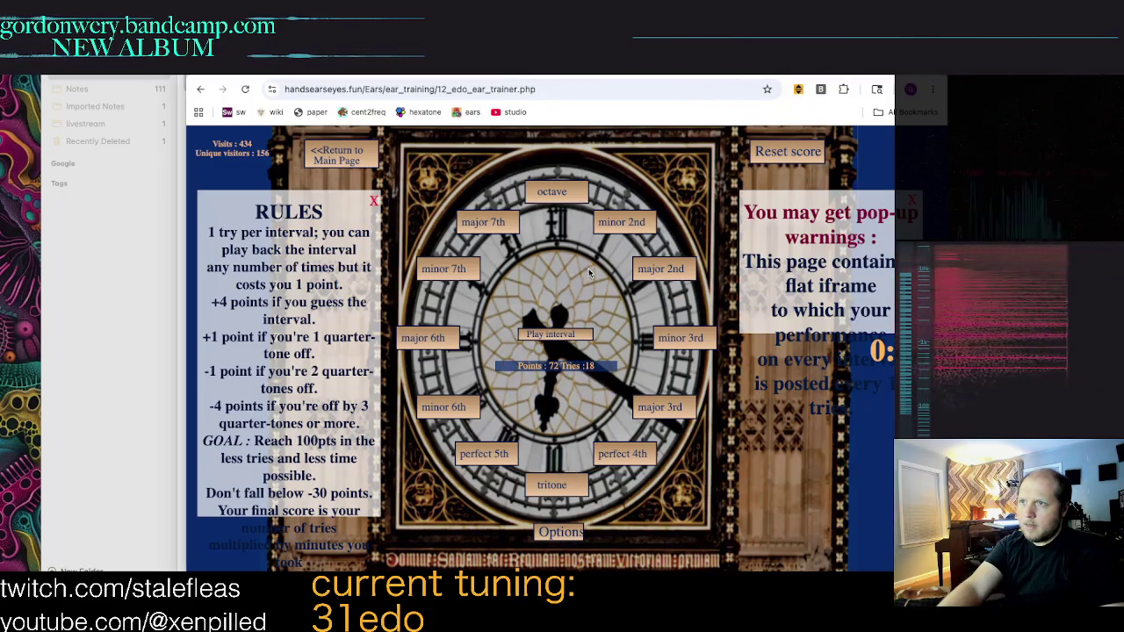
click(650, 230)
Step: Finish the quiz with perfect 4th, major 6th and octave answers, then dismiss the completion window
click(577, 337)
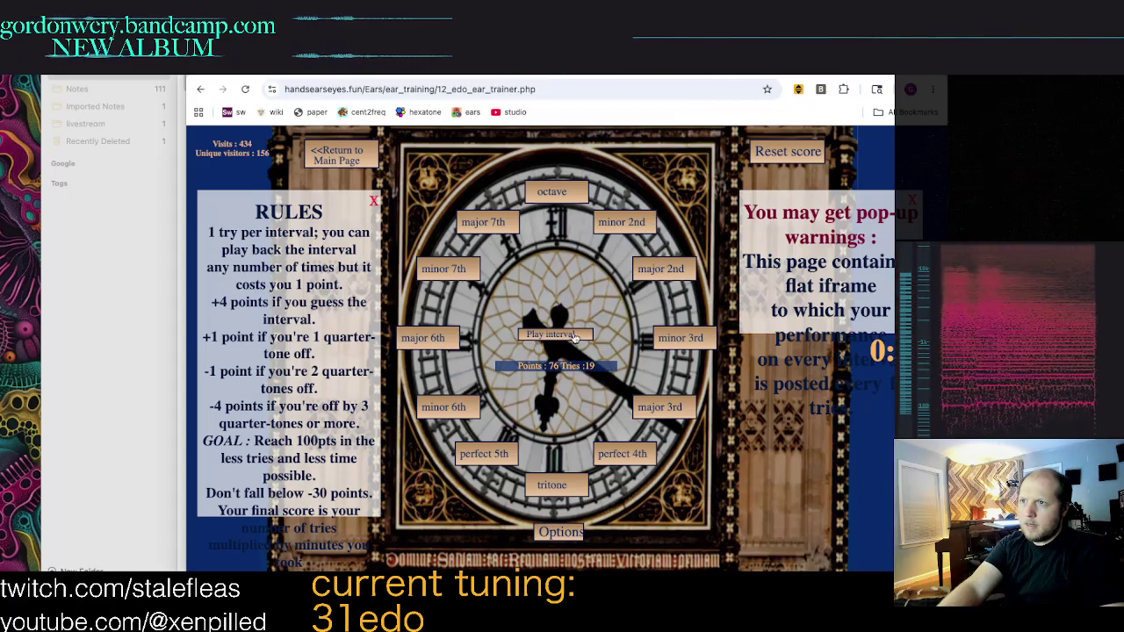
click(649, 230)
click(553, 334)
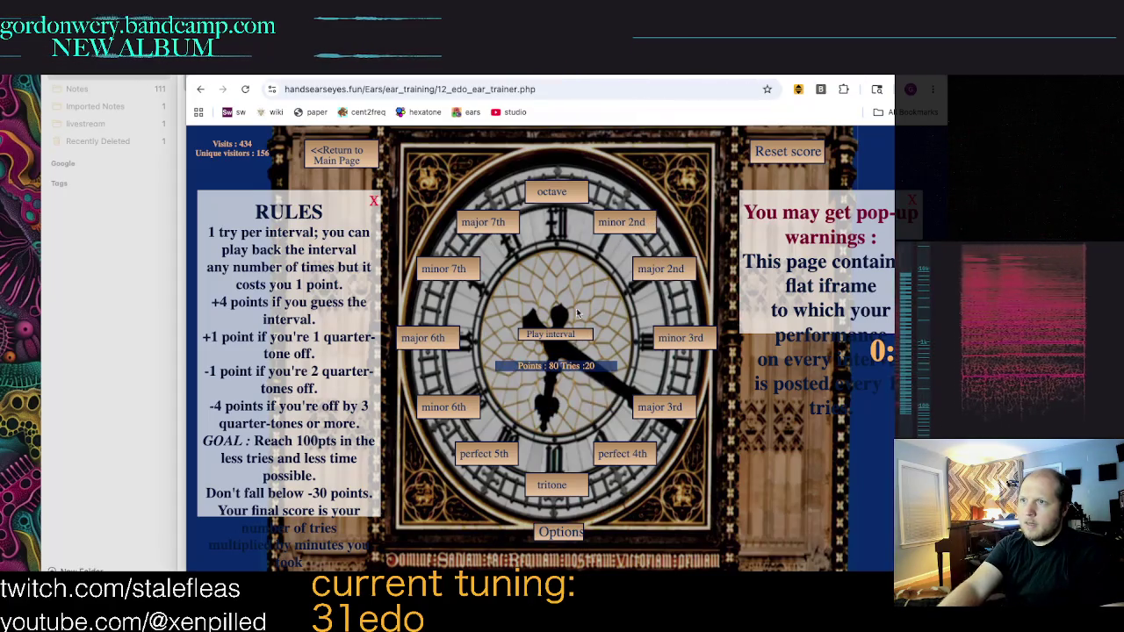
click(665, 277)
click(553, 334)
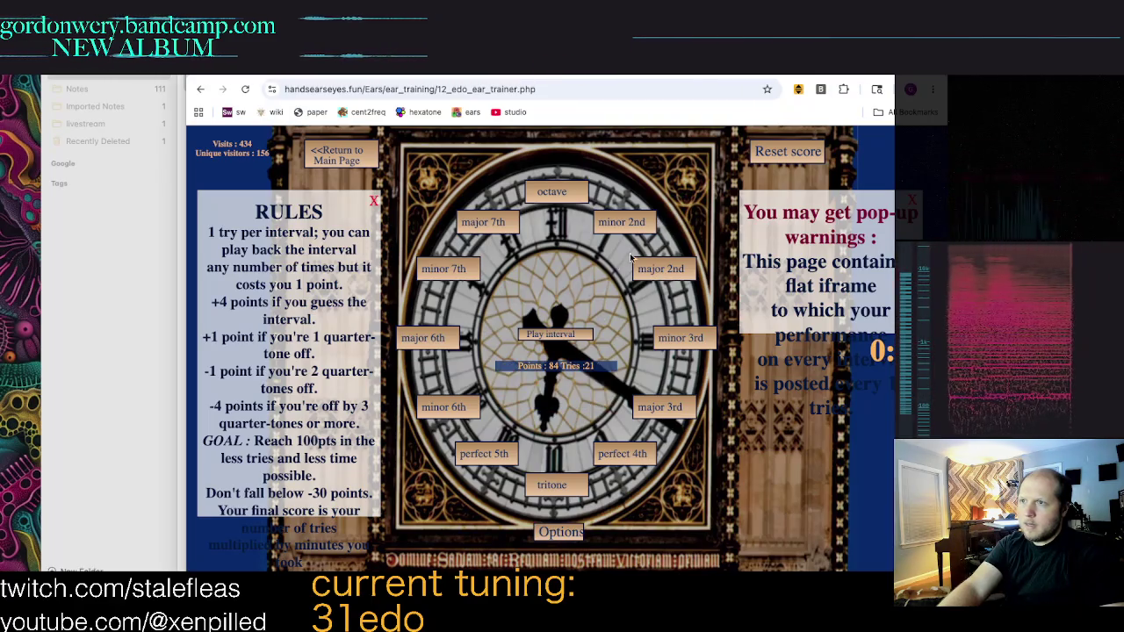
click(615, 455)
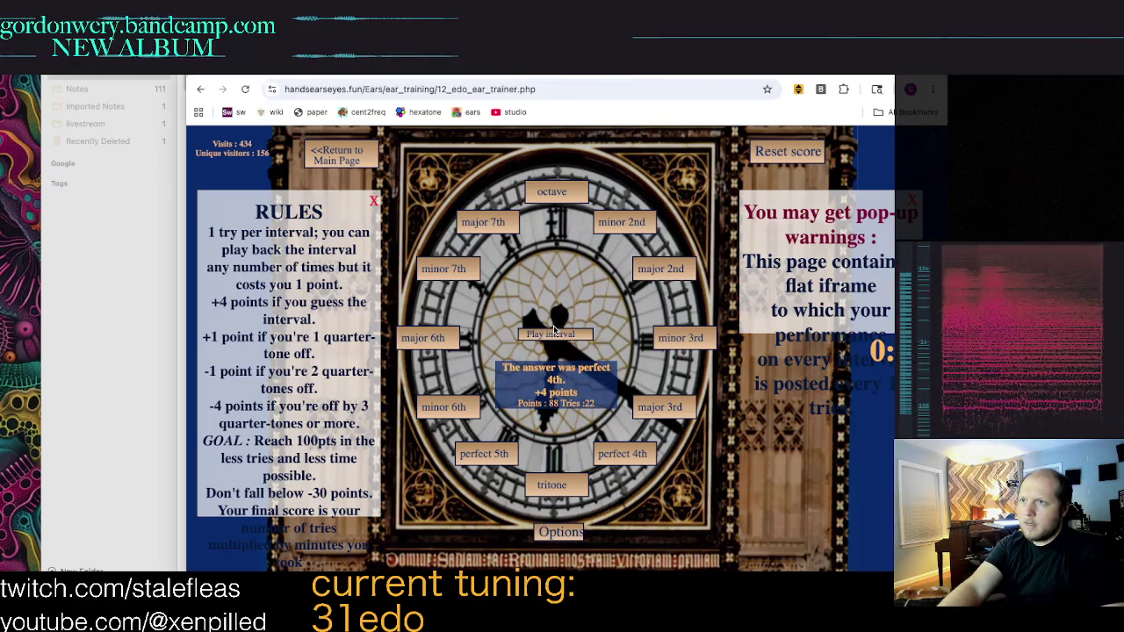
click(553, 338)
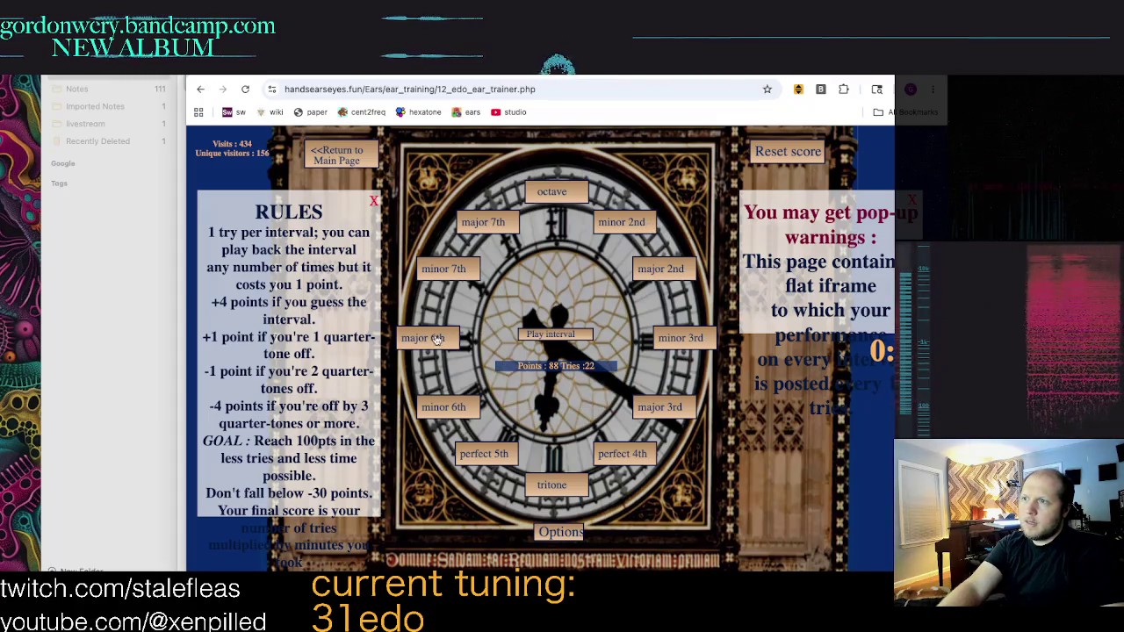
click(439, 341)
click(551, 336)
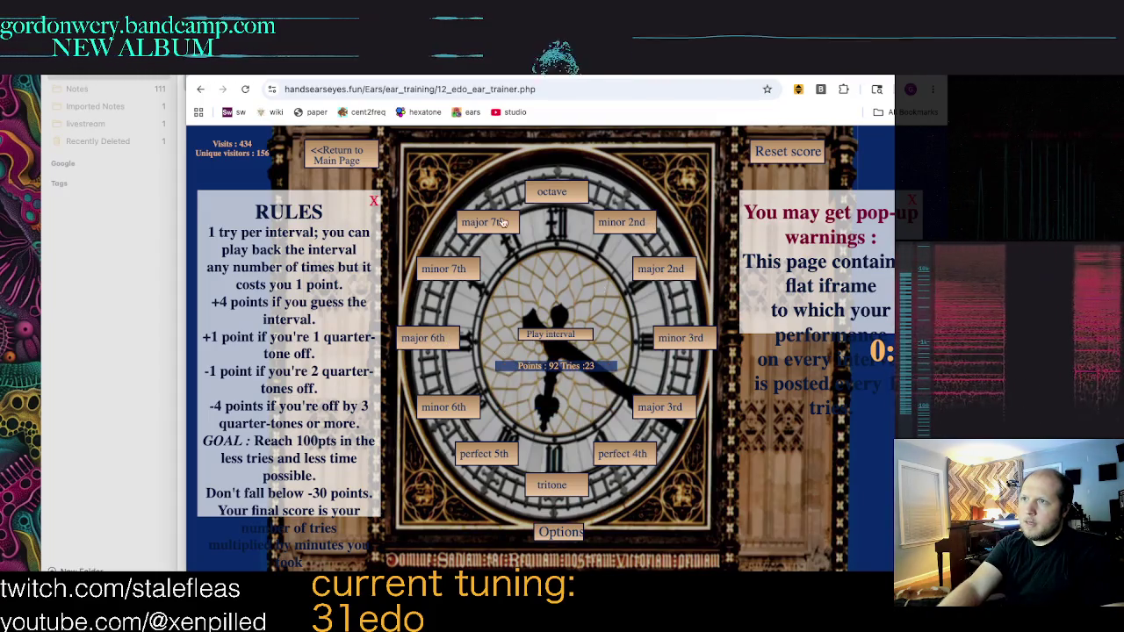
click(567, 189)
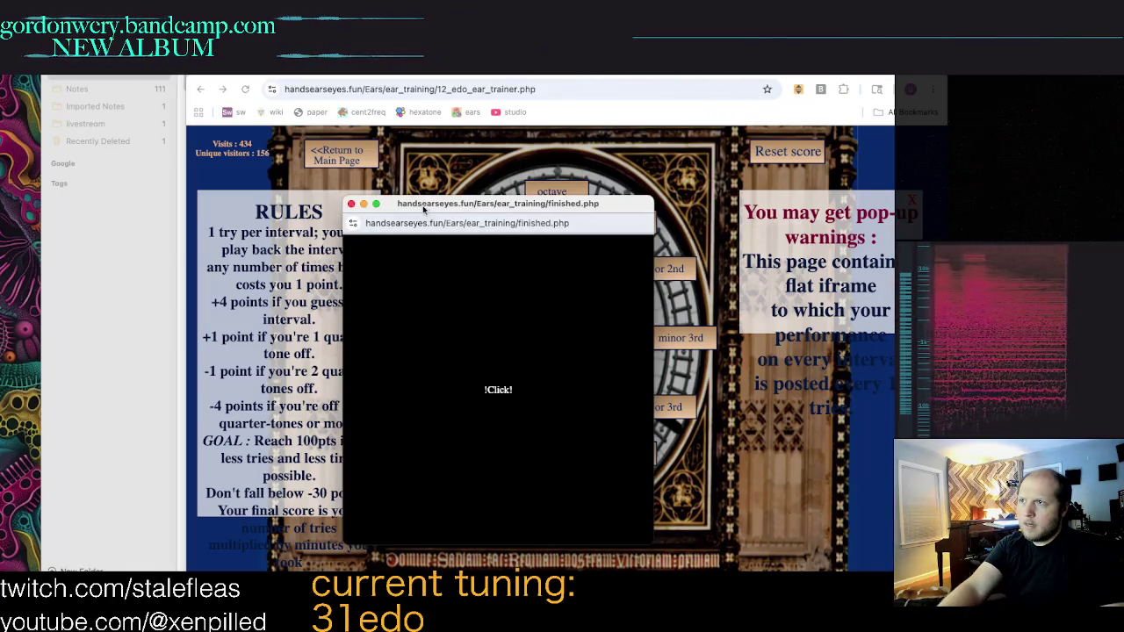
click(351, 205)
Step: Set intervals to play highest note first, close options, and answer a minor 3rd
click(562, 532)
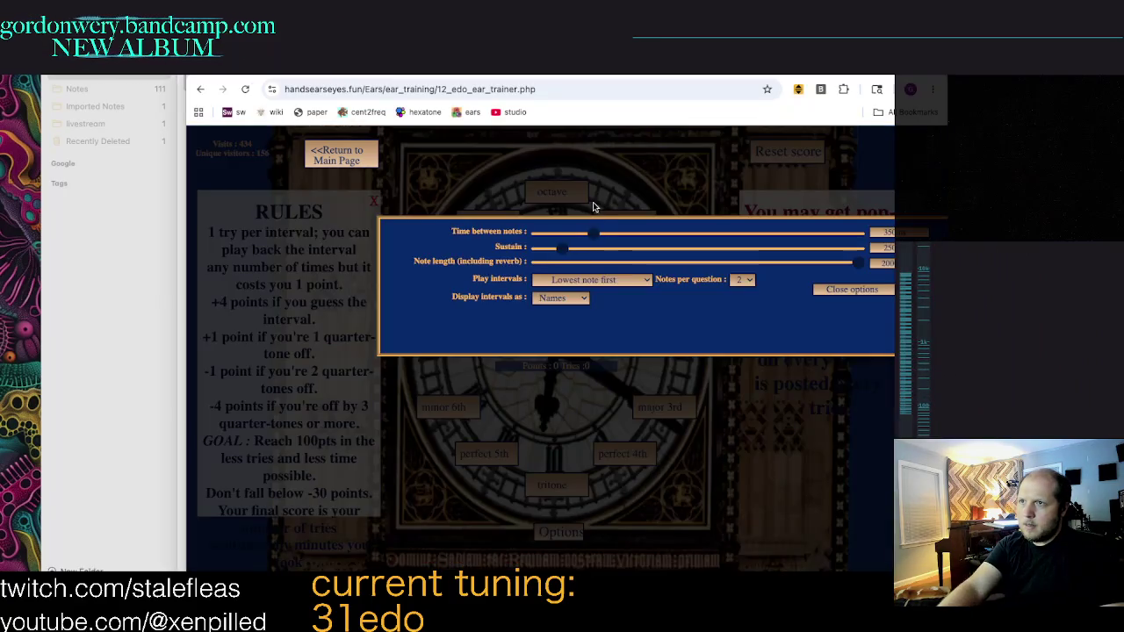
click(619, 279)
click(672, 298)
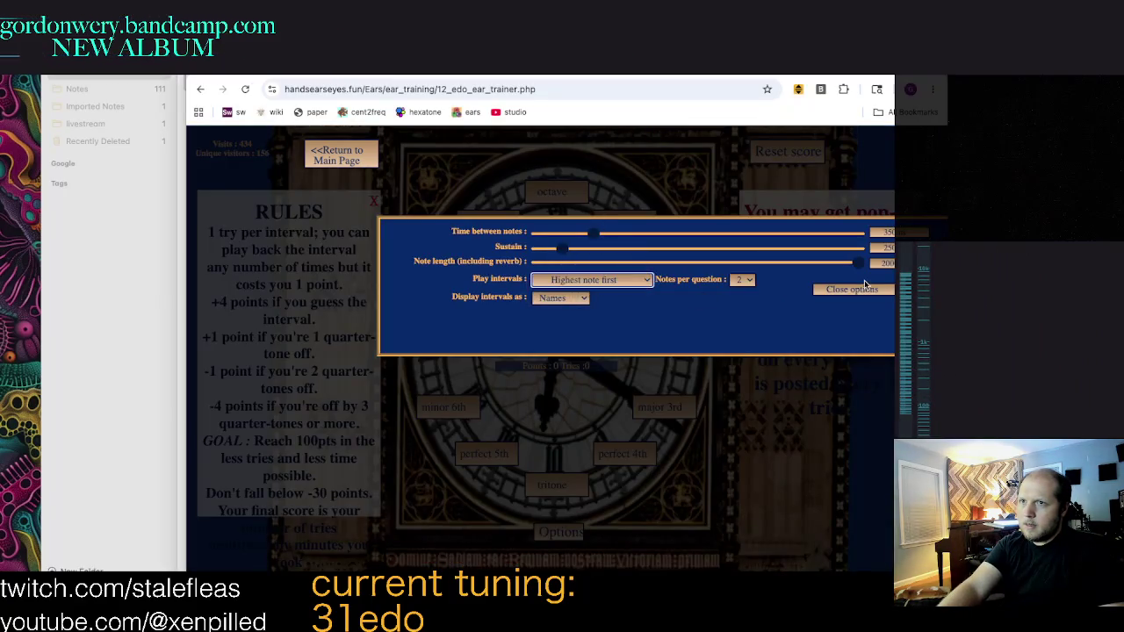
click(864, 287)
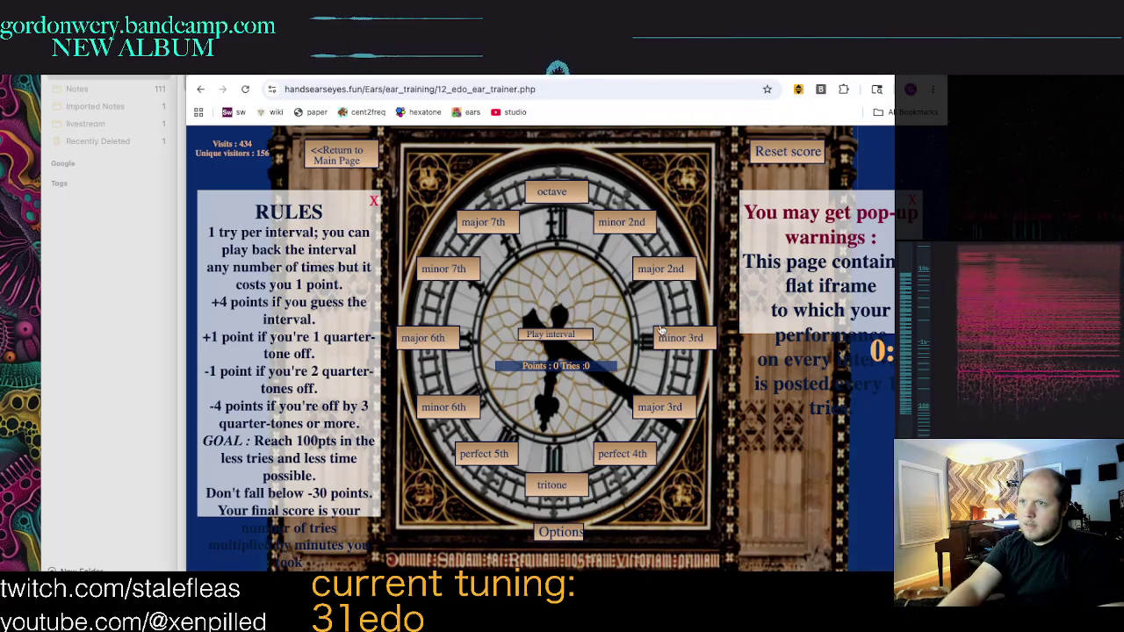
click(663, 335)
Step: Play intervals and answer minor 7th, octave, minor 3rd, major 2nd, major 7th and major 6ths
click(536, 335)
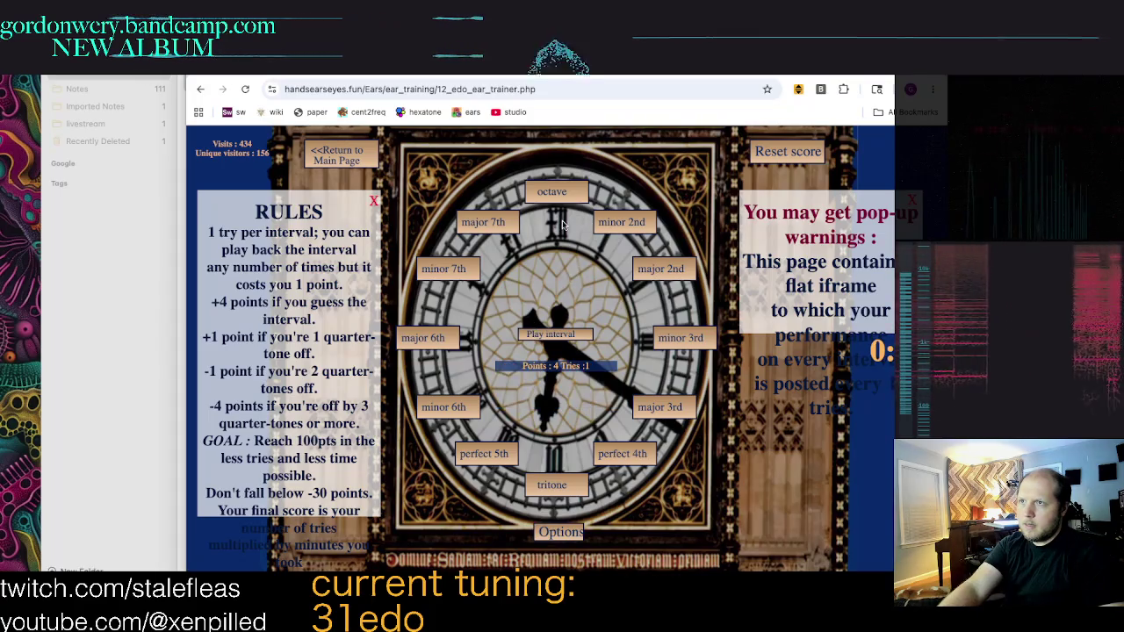
click(557, 194)
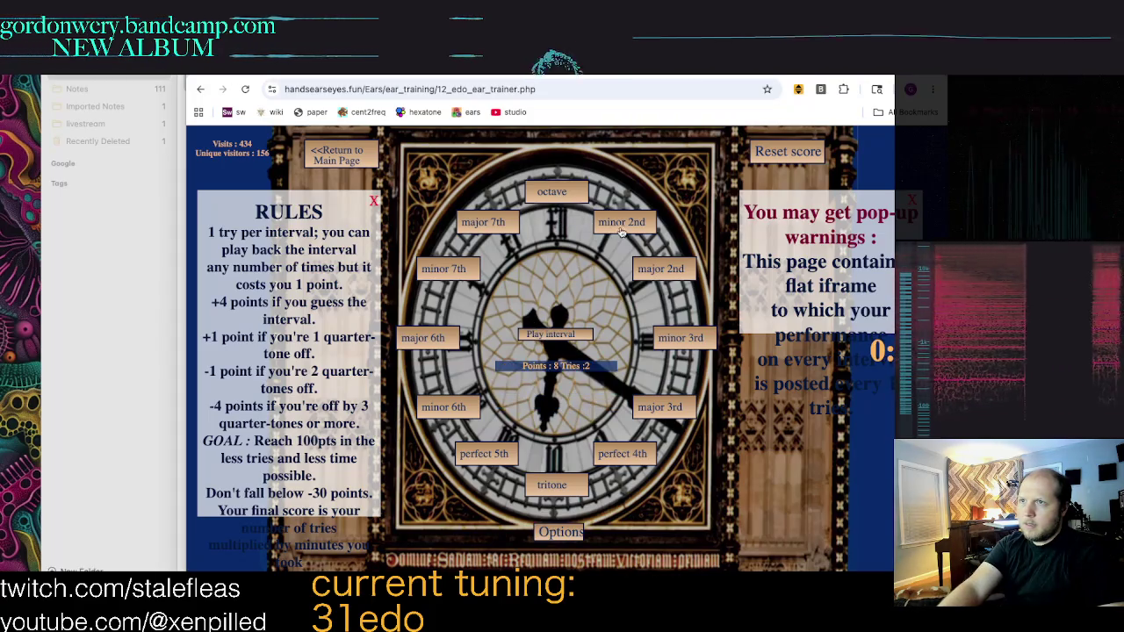
click(457, 276)
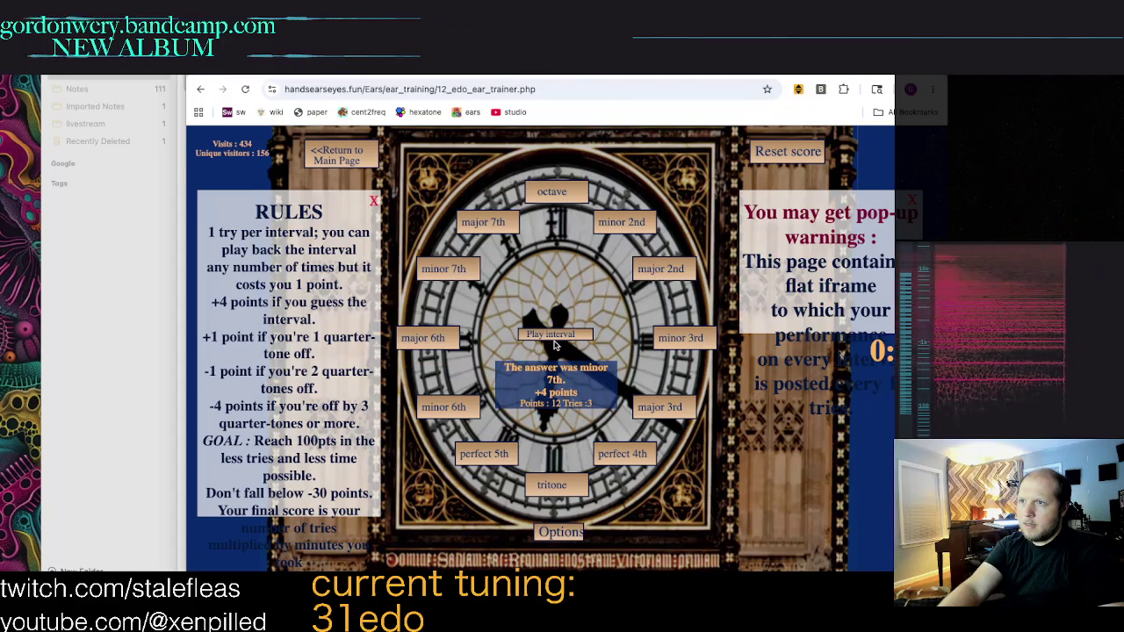
click(553, 338)
click(551, 192)
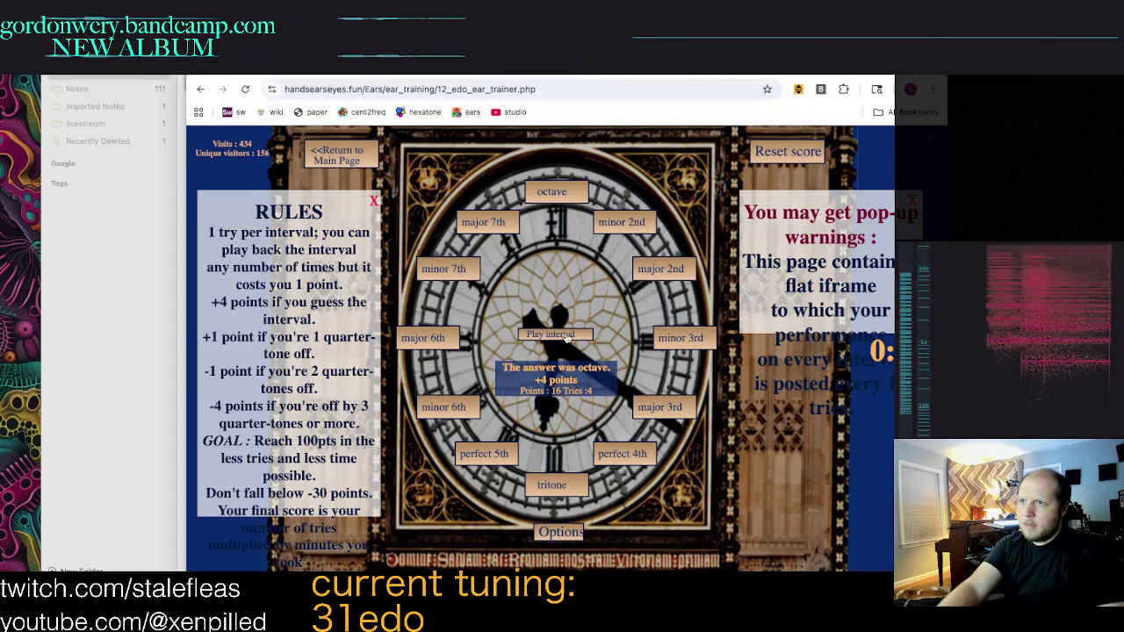
click(564, 336)
click(681, 337)
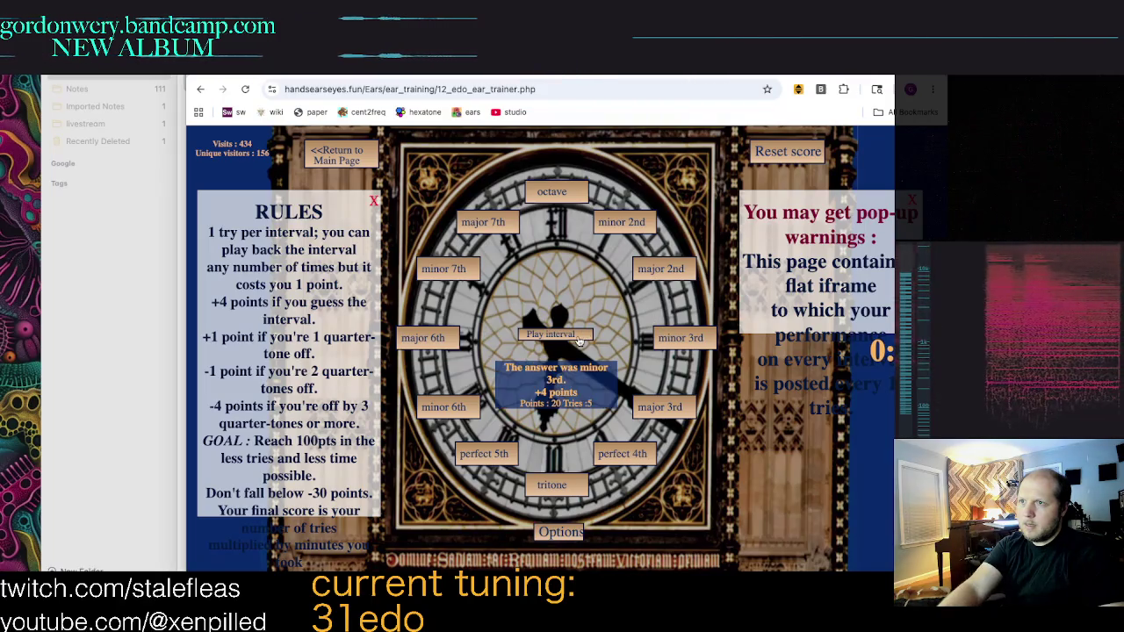
click(578, 341)
click(652, 267)
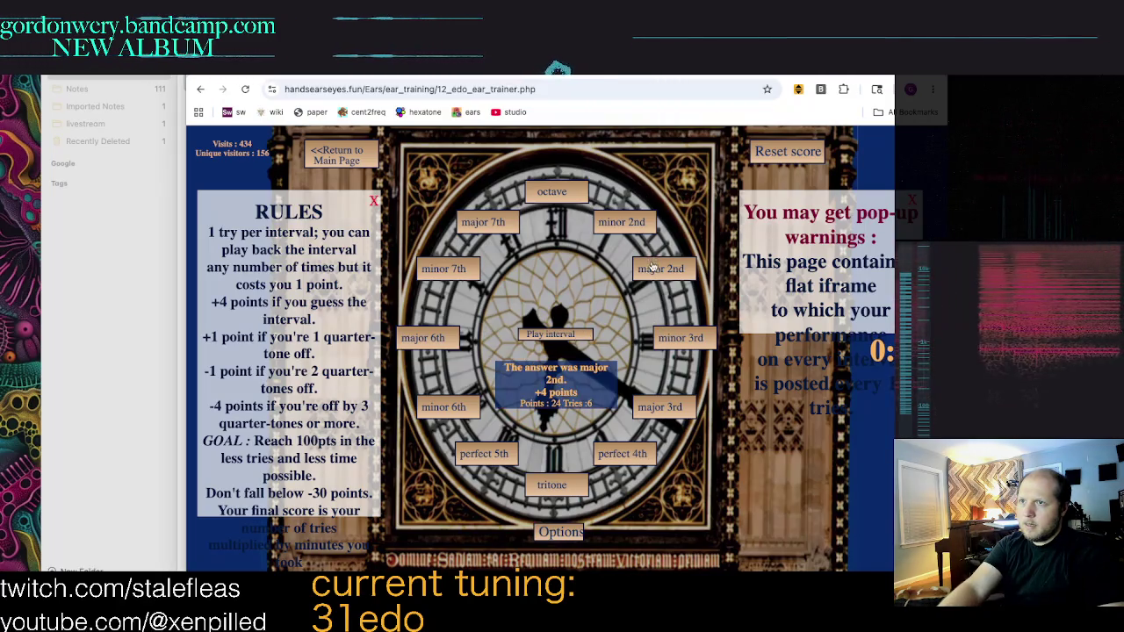
click(545, 340)
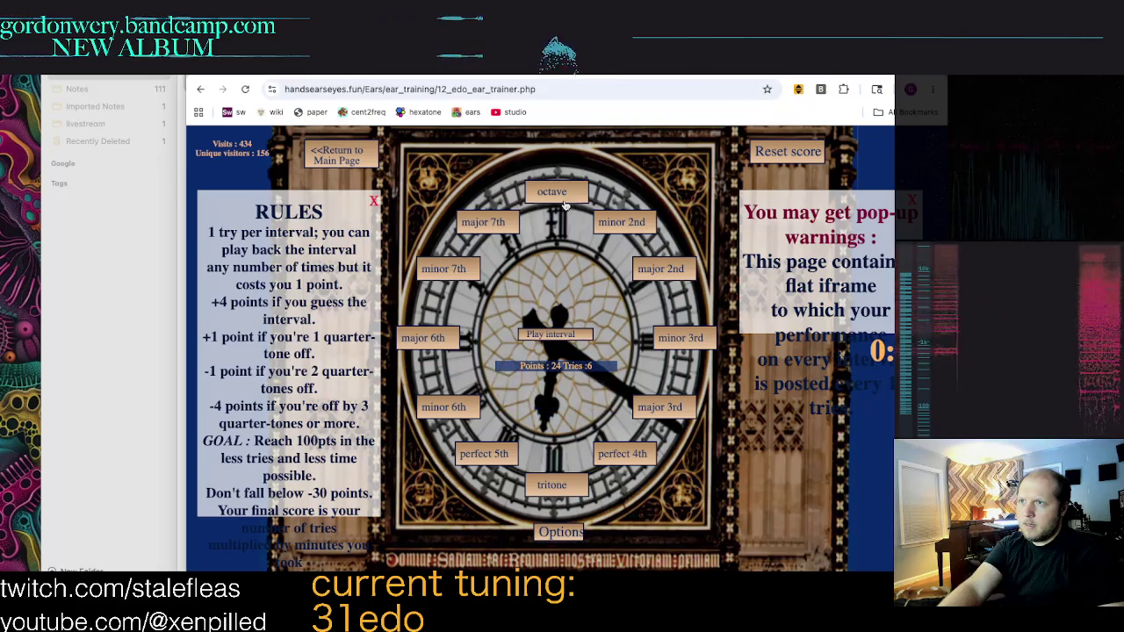
click(488, 227)
click(553, 335)
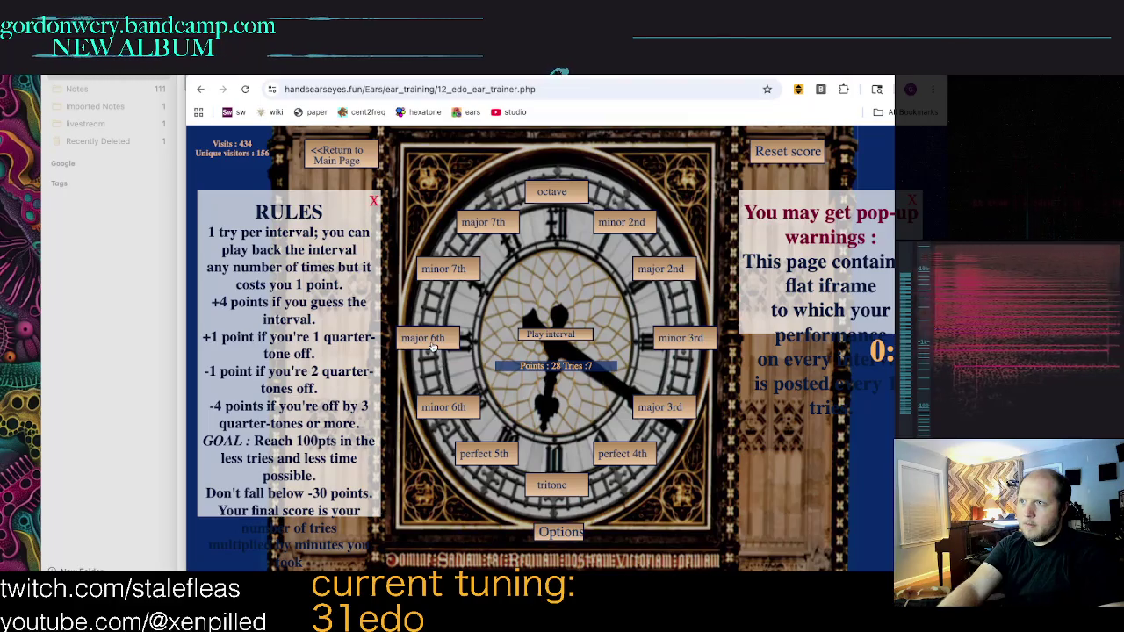
click(432, 347)
click(569, 337)
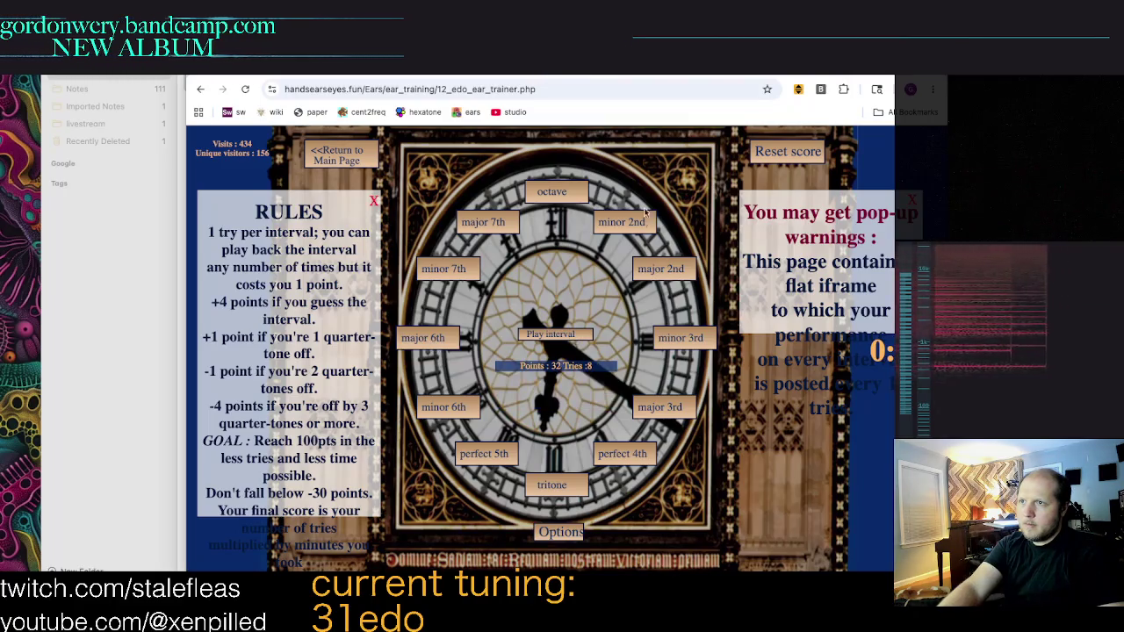
click(654, 274)
click(547, 336)
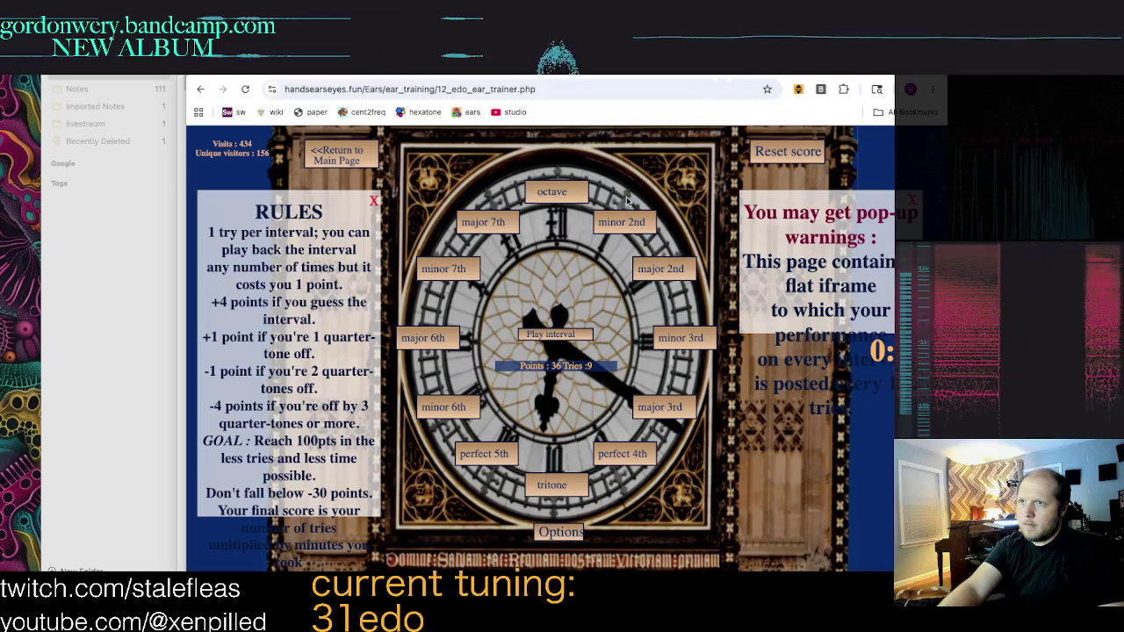
click(439, 341)
Step: Continue the quiz, answering tritone, minor 7th, minor 3rd, minor 6th and major 6th
click(535, 336)
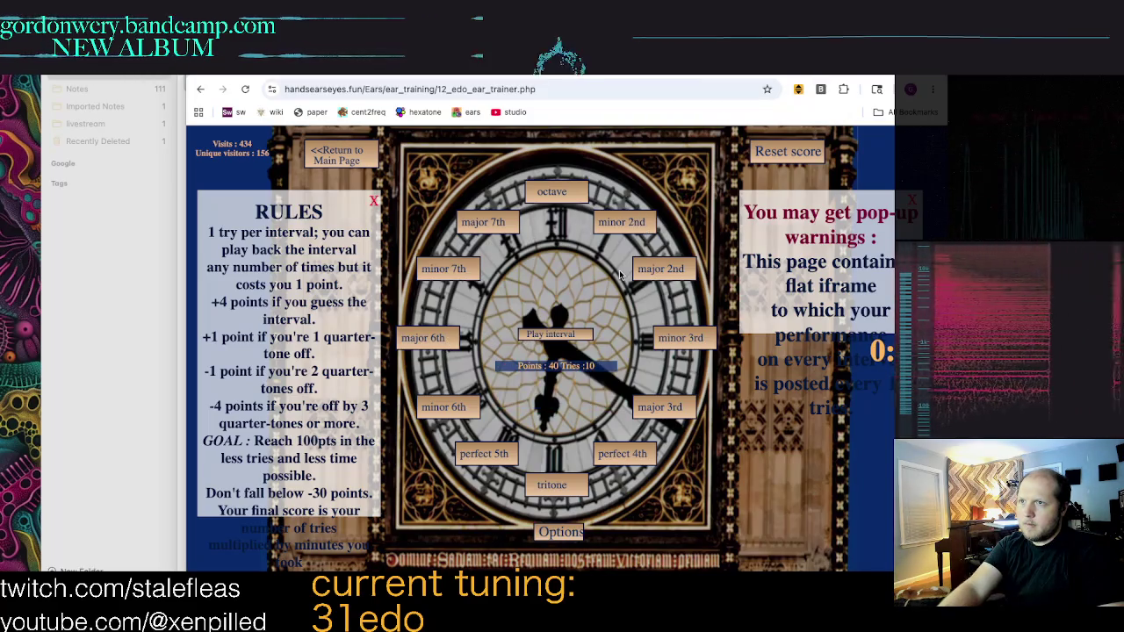
click(562, 485)
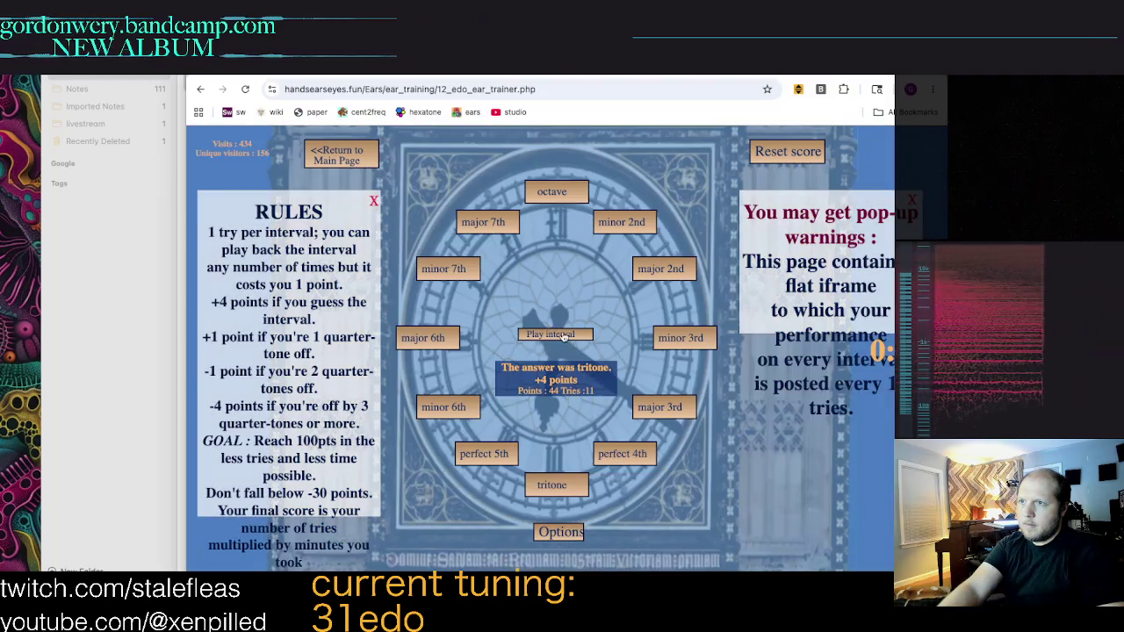
click(560, 336)
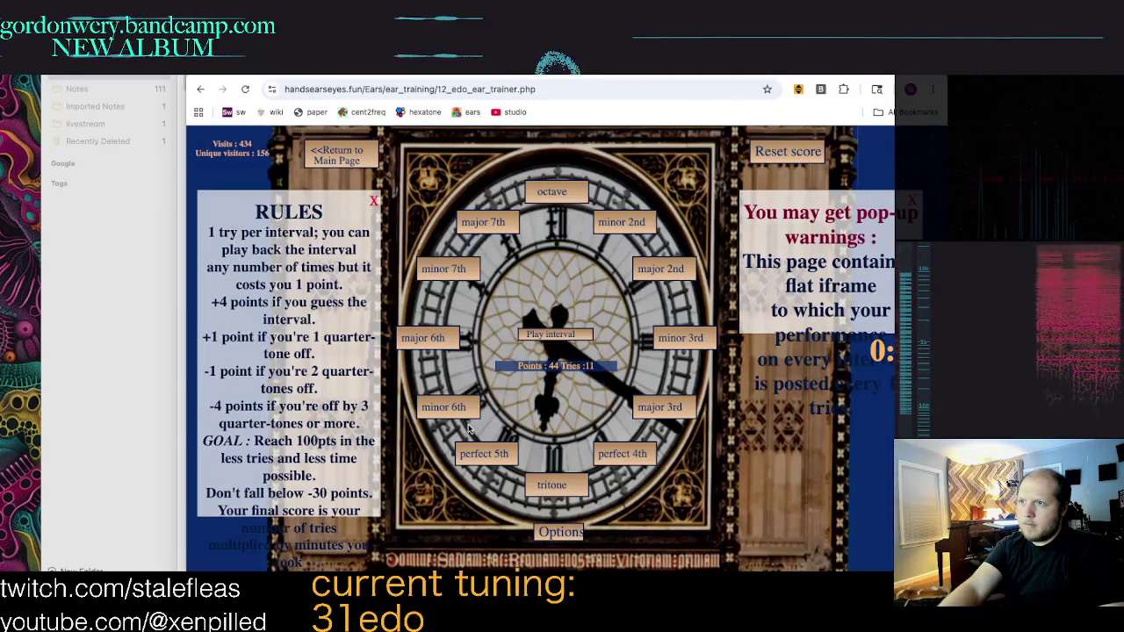
click(501, 462)
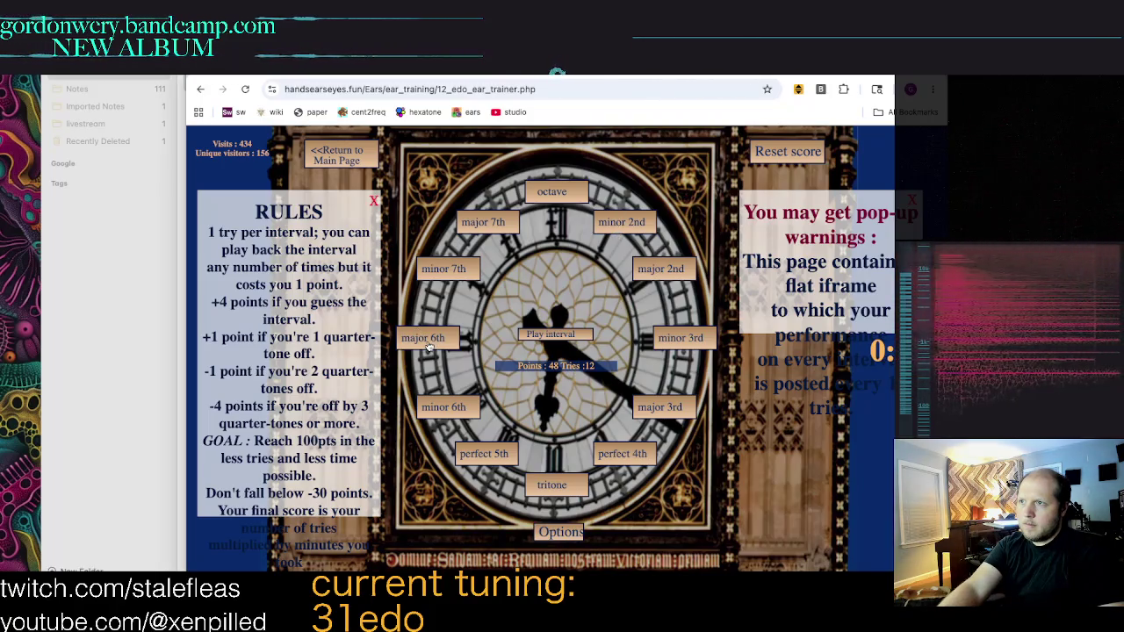
click(459, 410)
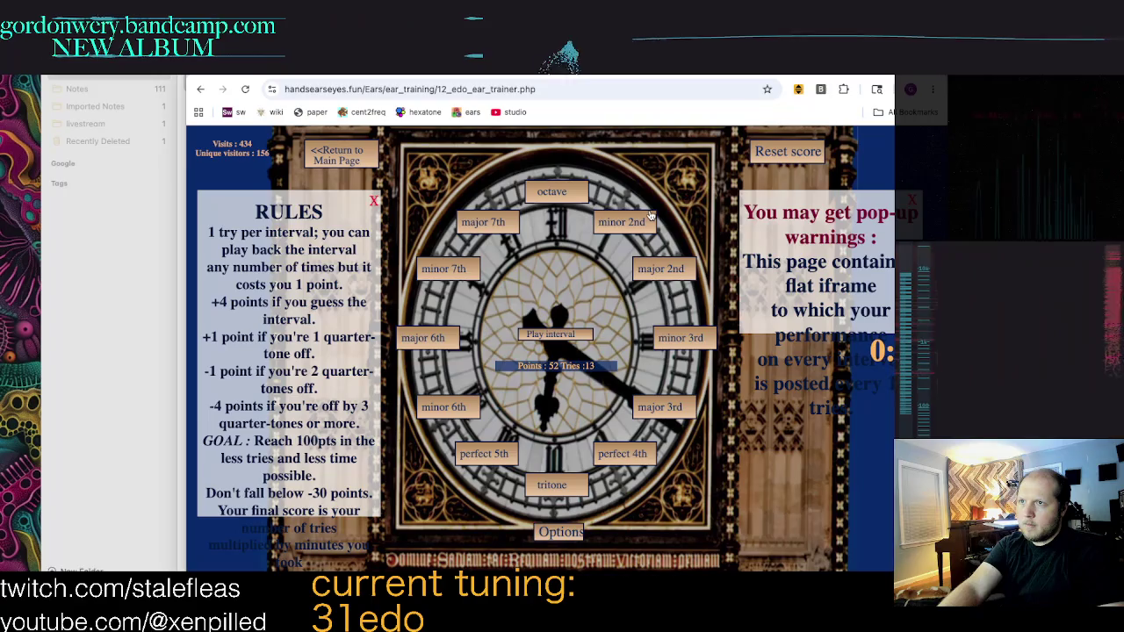
click(432, 338)
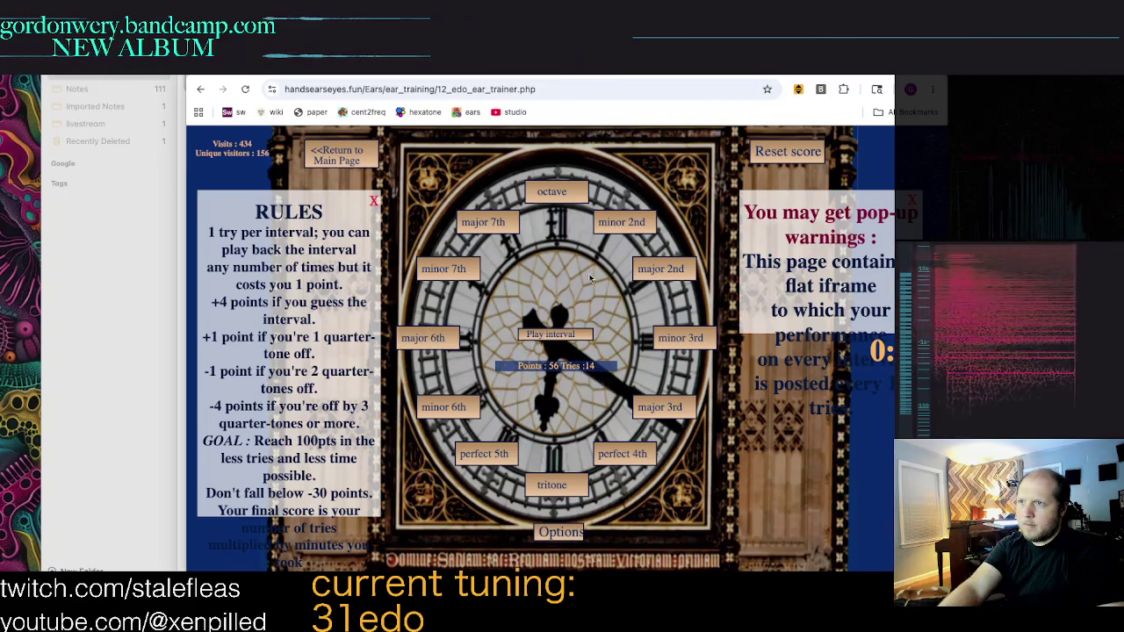
click(454, 275)
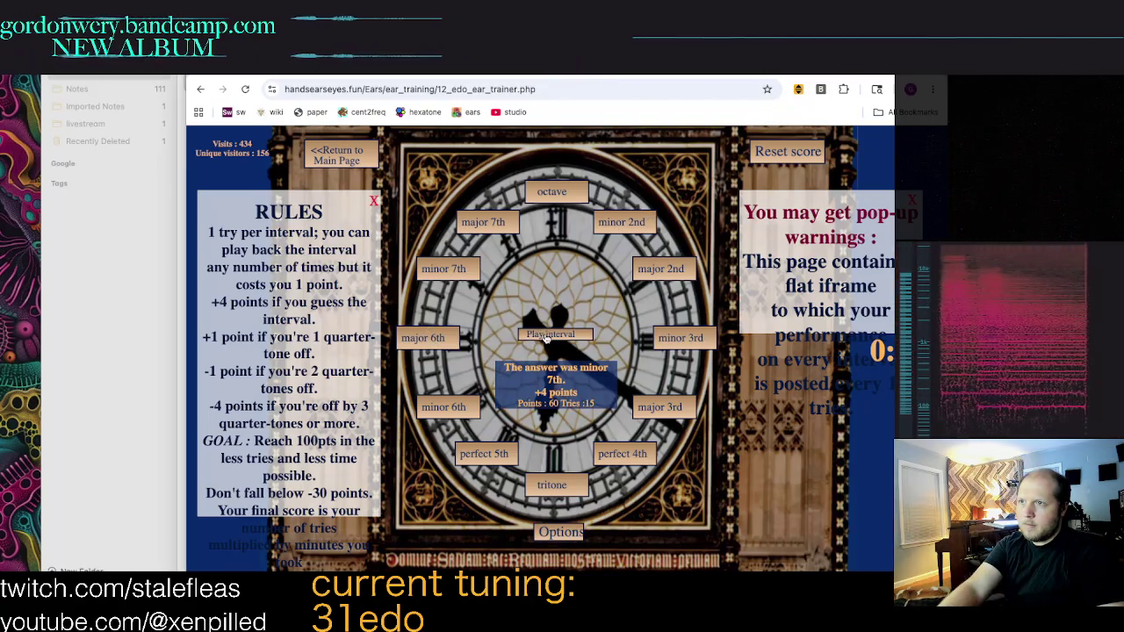
click(546, 336)
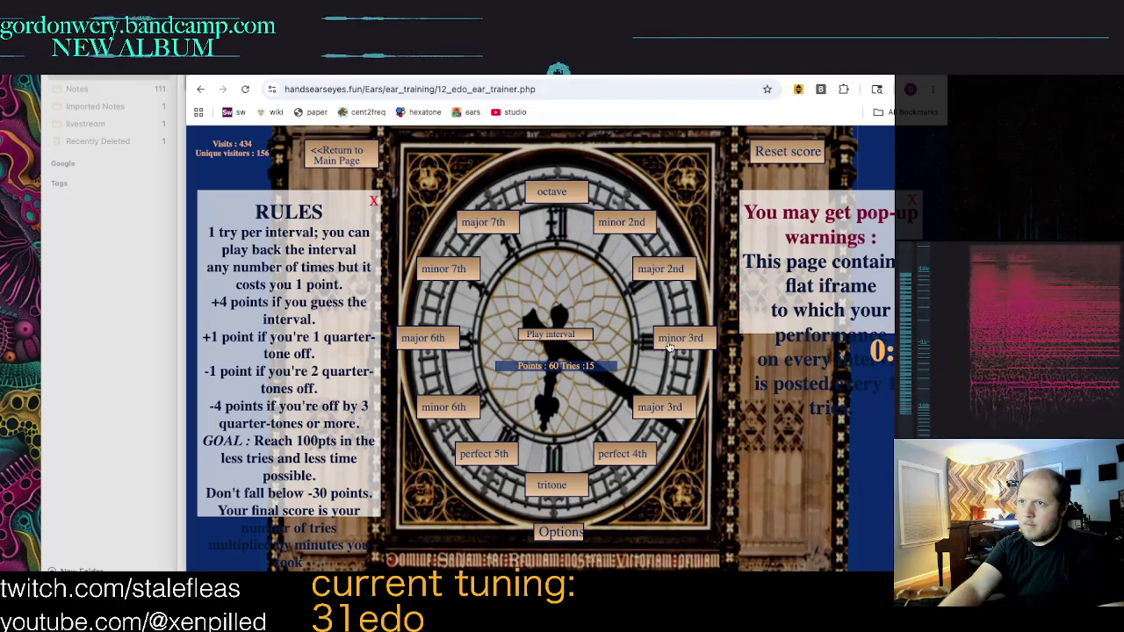
click(667, 345)
click(569, 338)
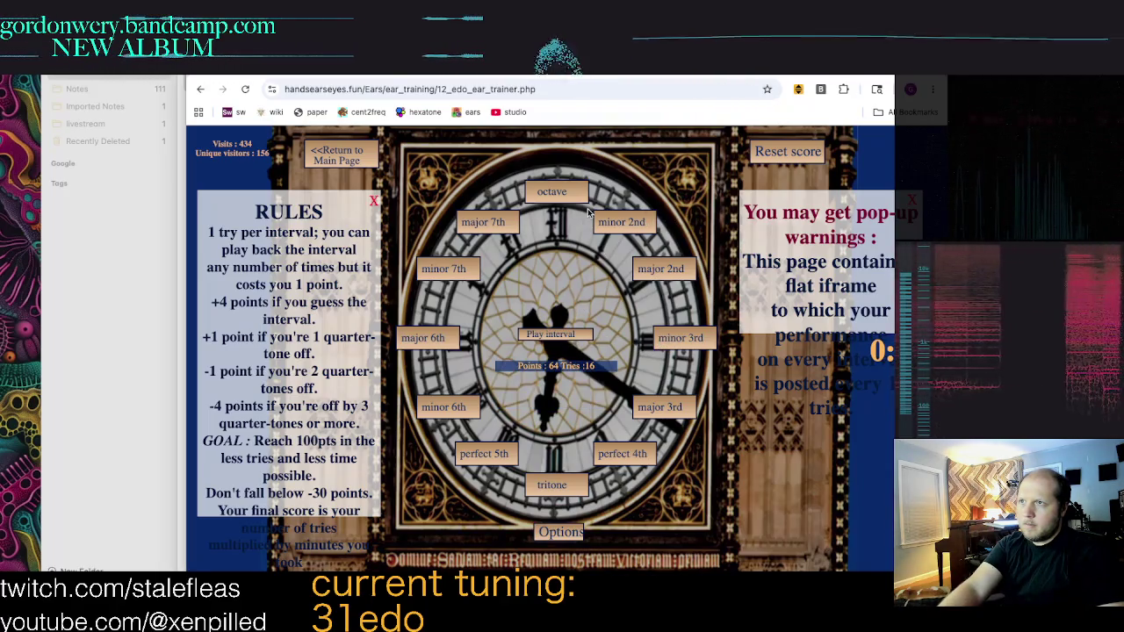
click(446, 268)
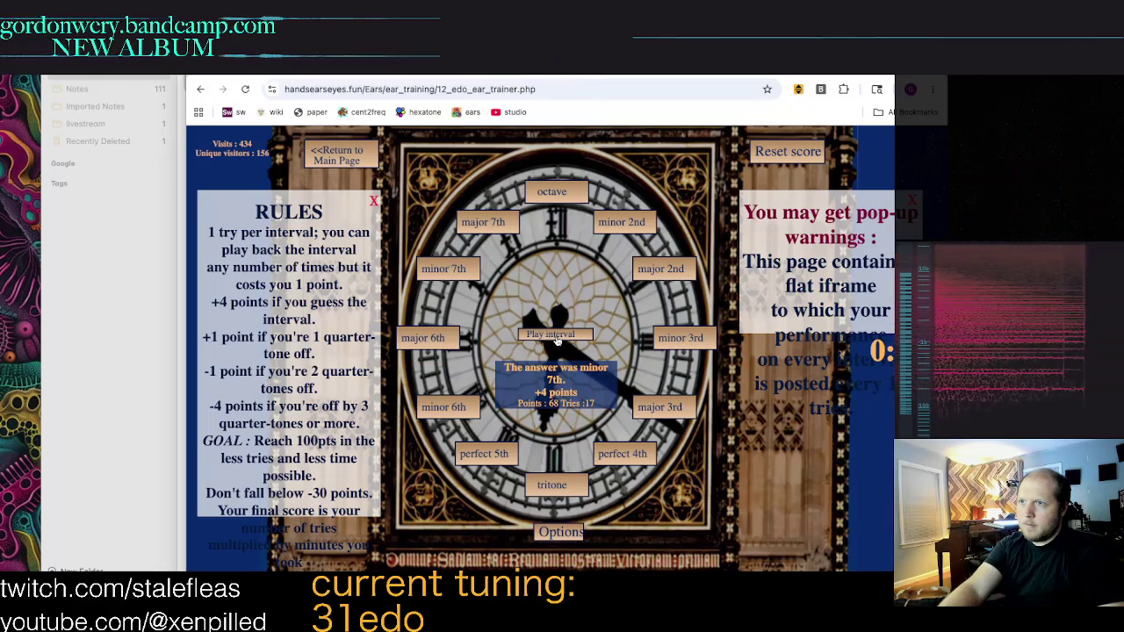
click(556, 339)
click(443, 407)
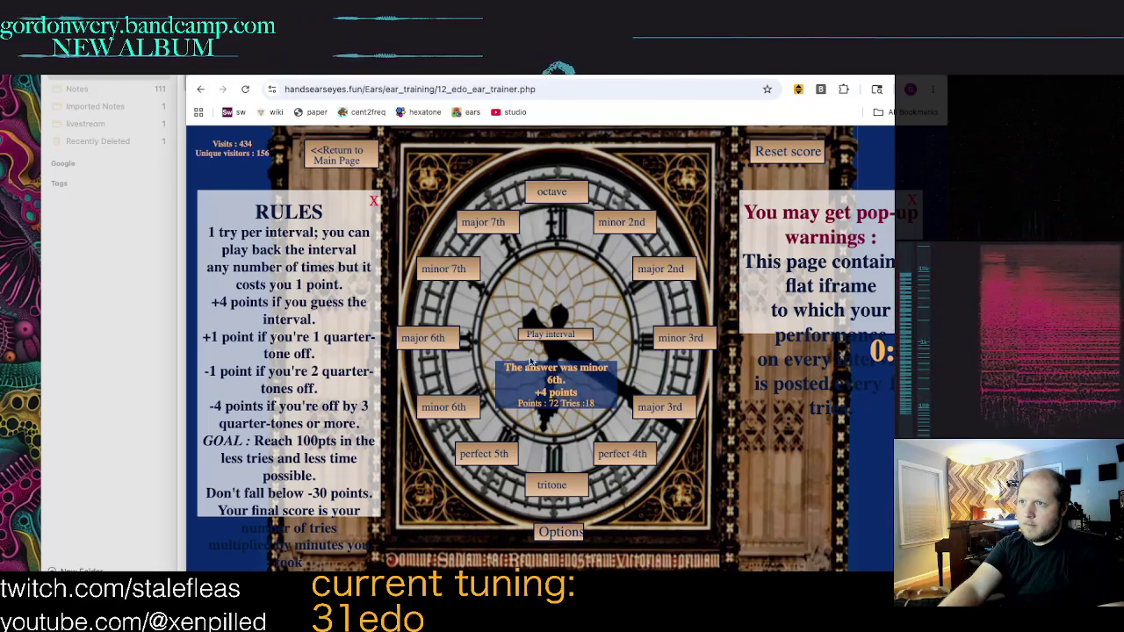
click(540, 339)
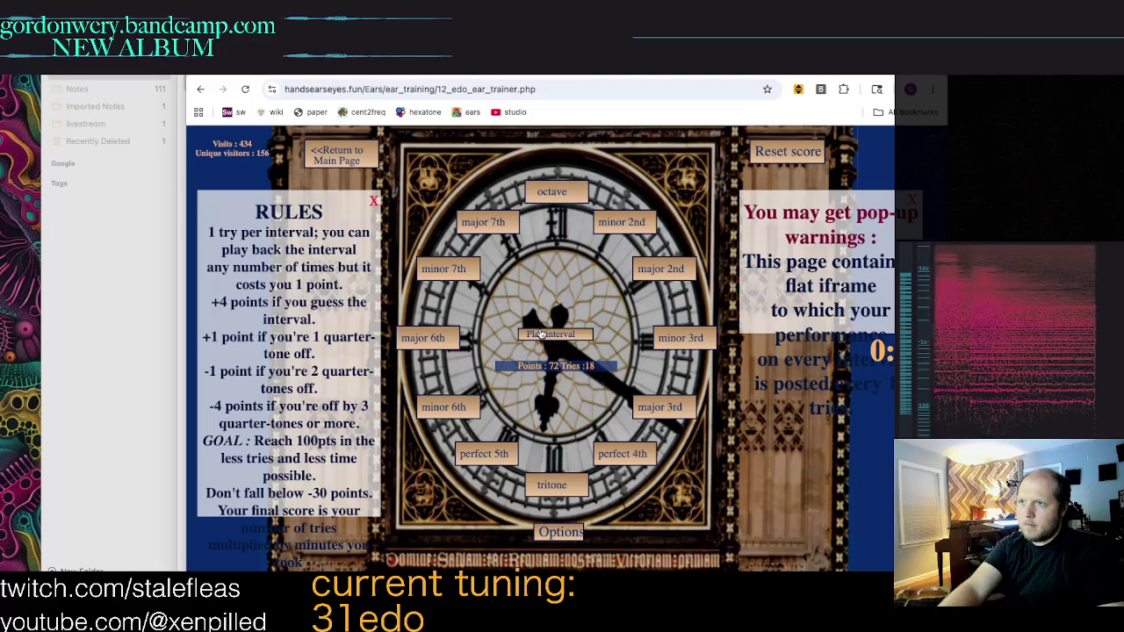
click(438, 346)
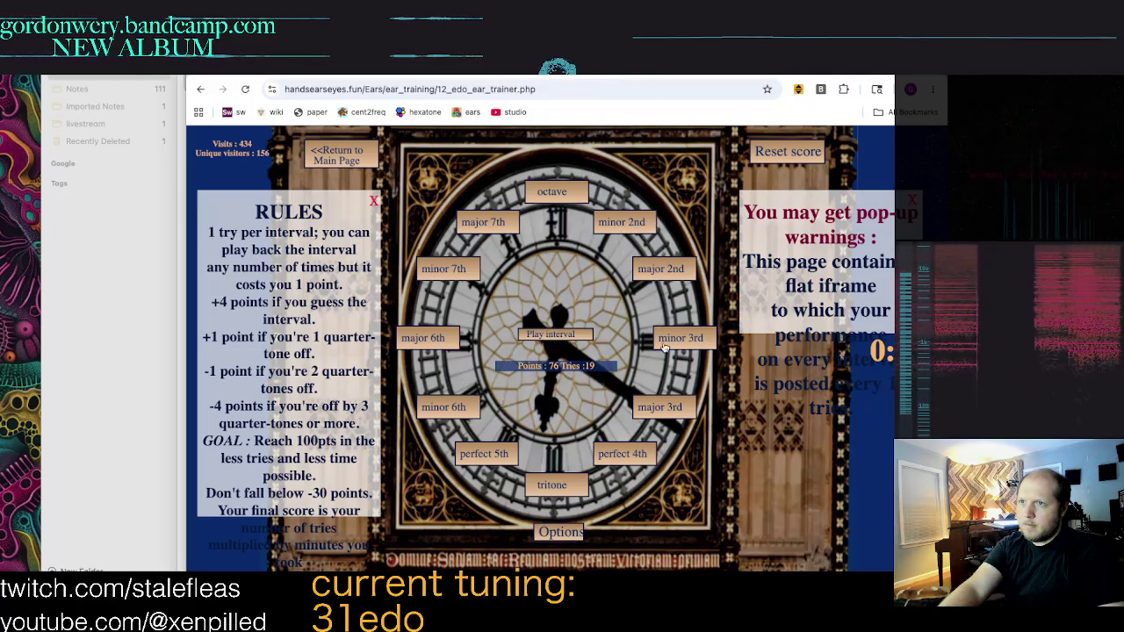
Step: Finish the round with tritone, perfect 5th and minor 7th answers, reaching 100 points
click(660, 404)
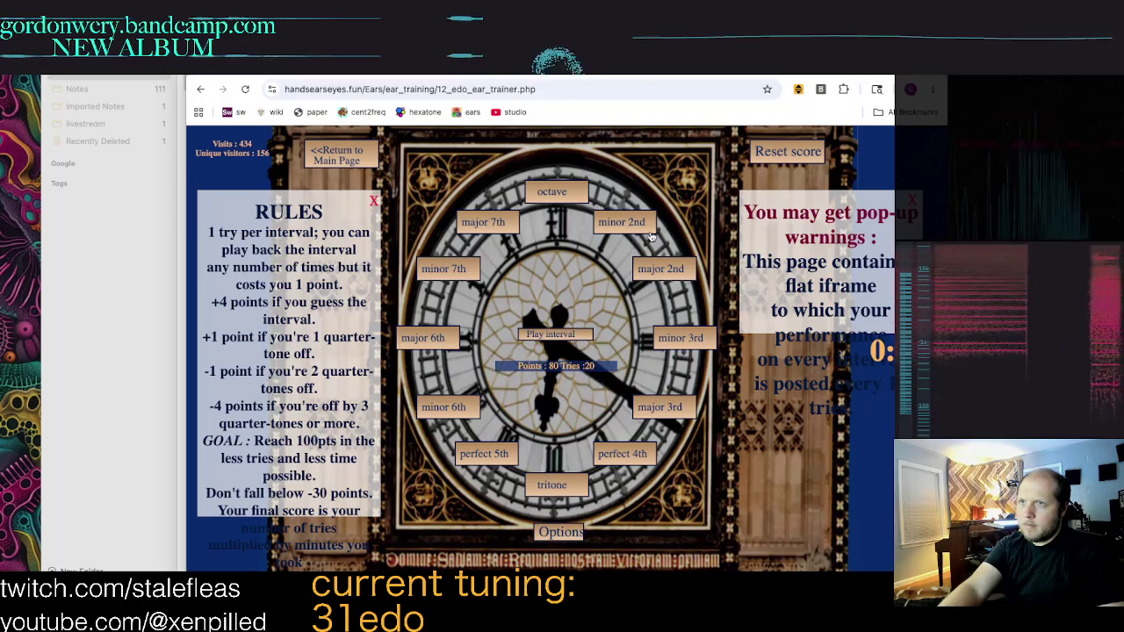
click(489, 453)
click(562, 334)
click(542, 485)
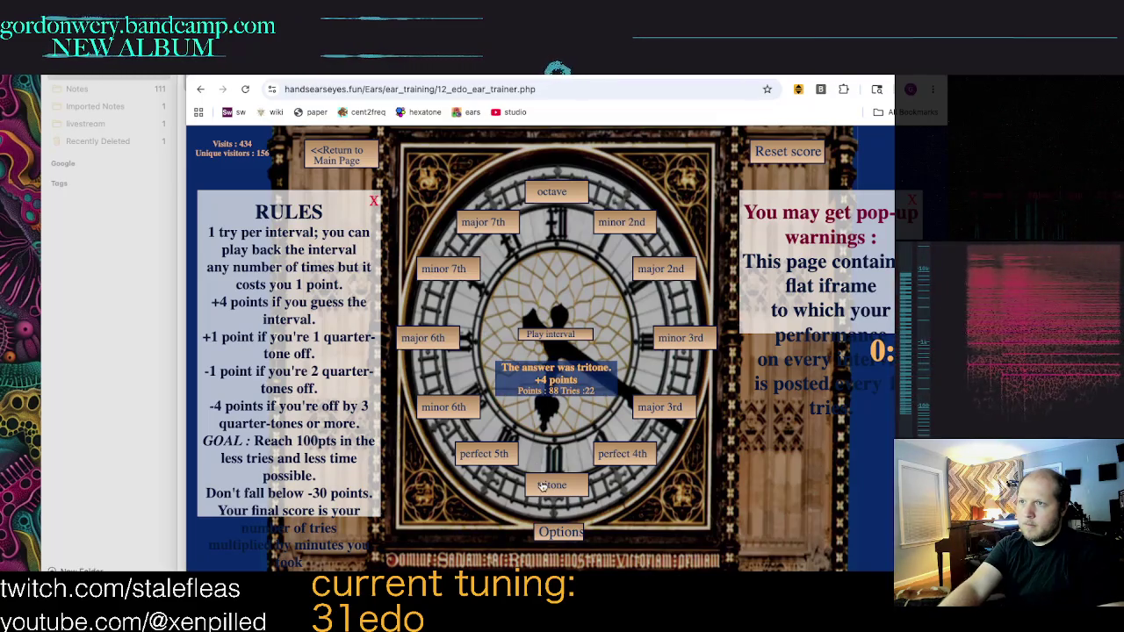
click(549, 334)
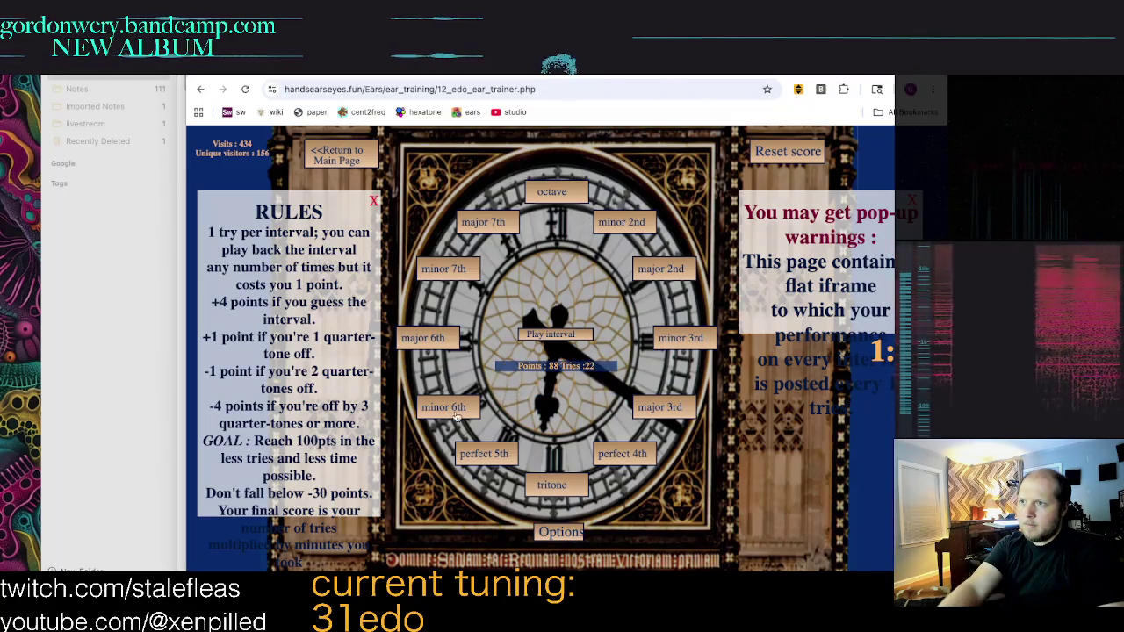
click(488, 453)
click(555, 339)
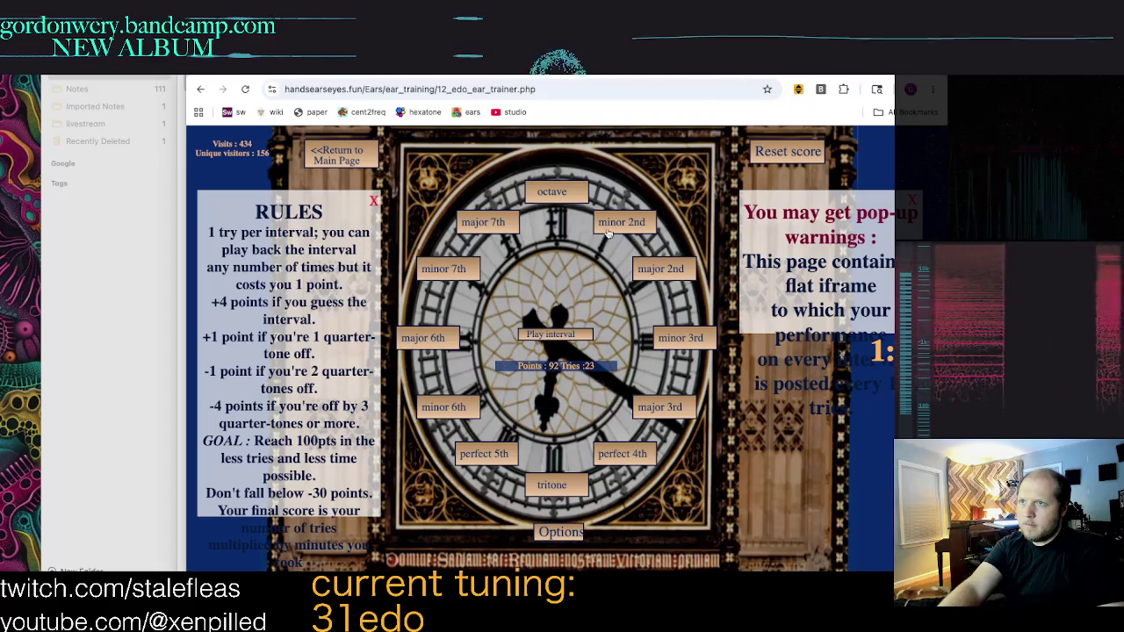
click(441, 265)
click(549, 332)
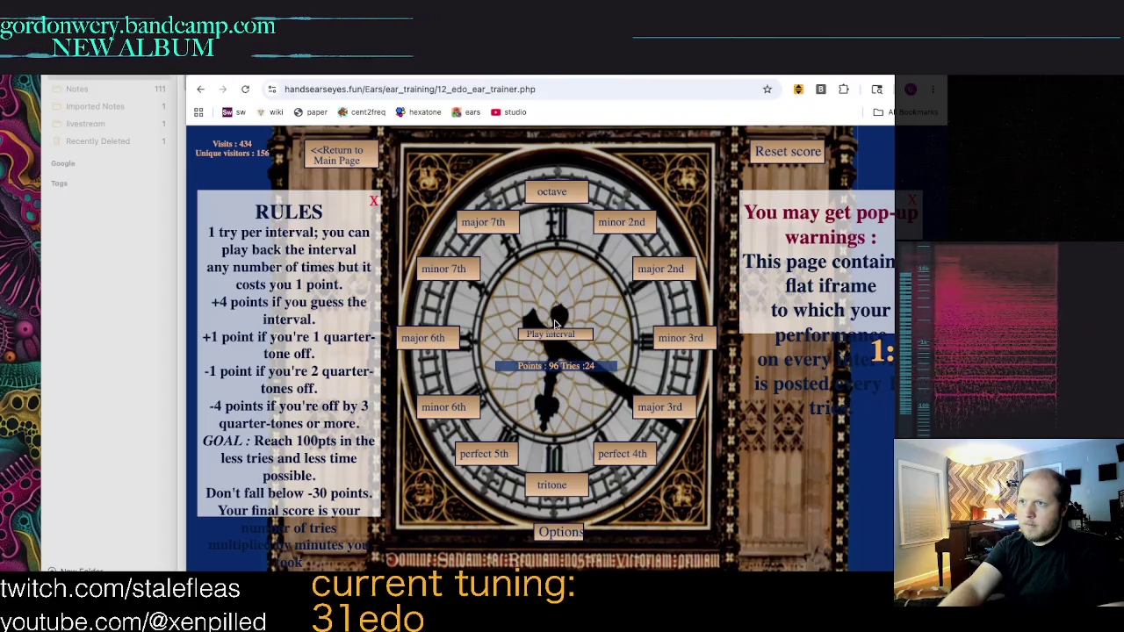
click(460, 278)
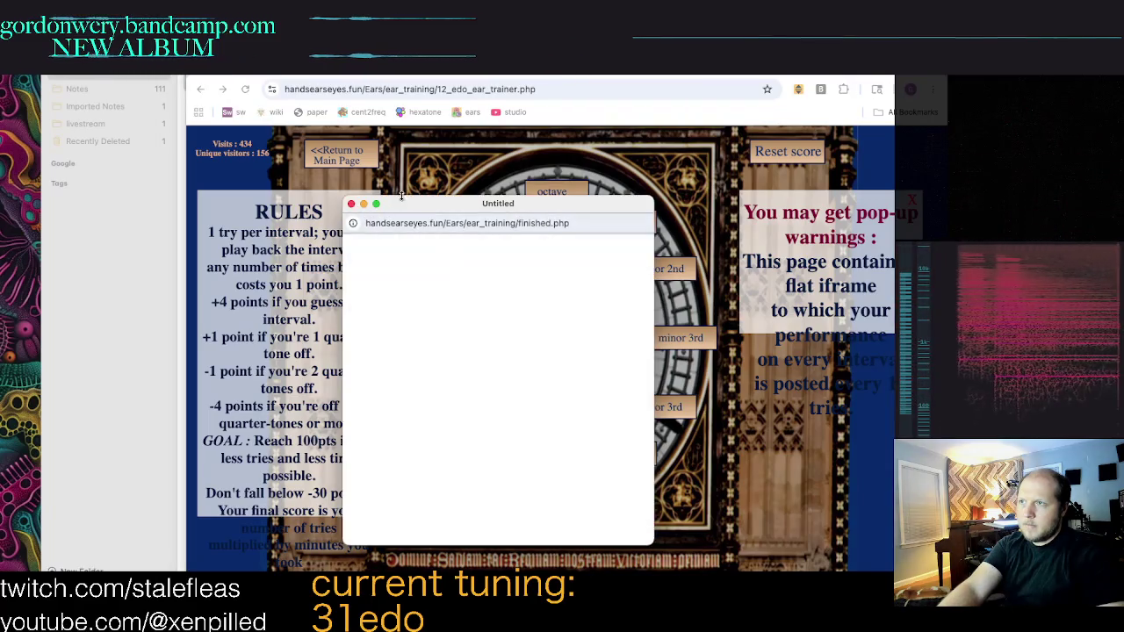
Step: Close the finished page, review the timing and sustain options, and start a fresh round
click(351, 204)
click(561, 533)
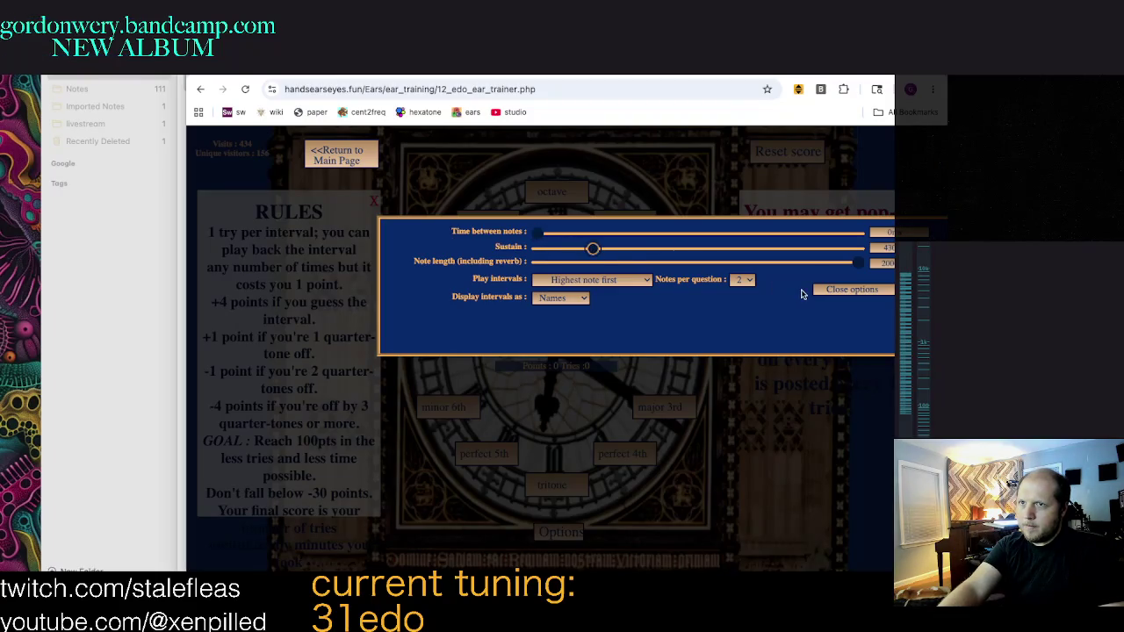
click(823, 291)
click(549, 342)
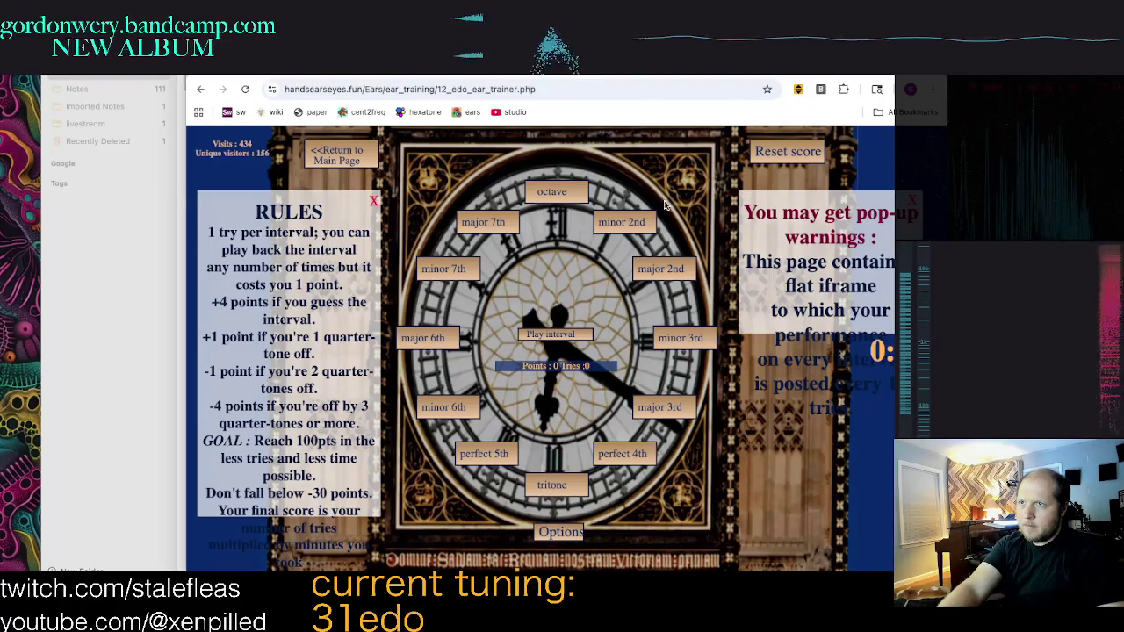
Step: Play intervals and answer tritone, major 2nd, perfect 5th, major 7th and tritone
click(577, 340)
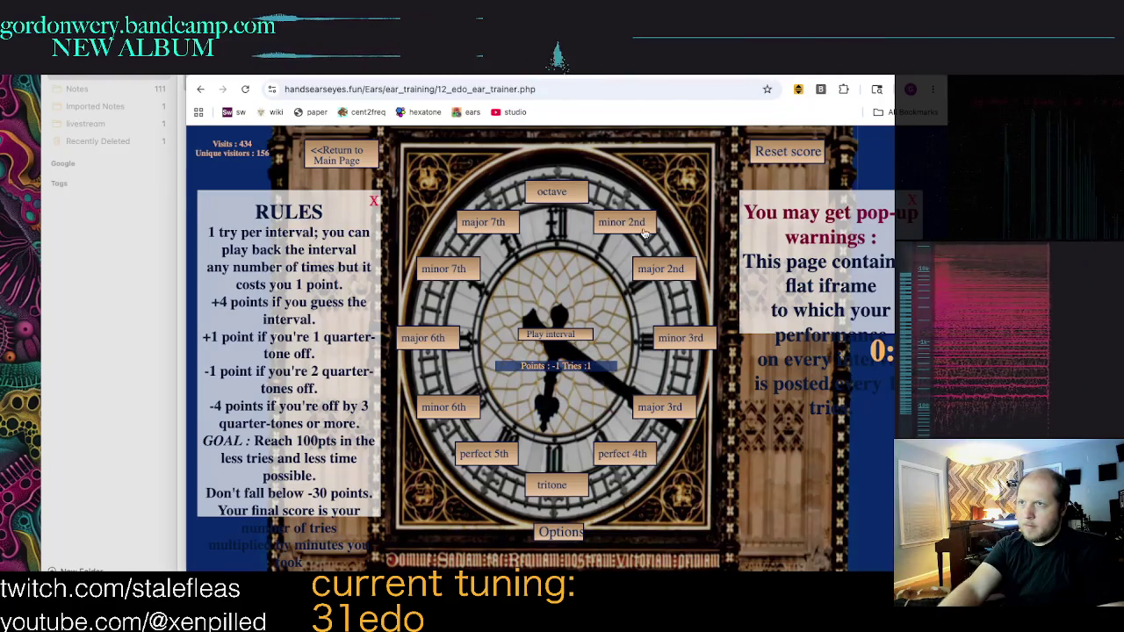
click(601, 225)
click(596, 227)
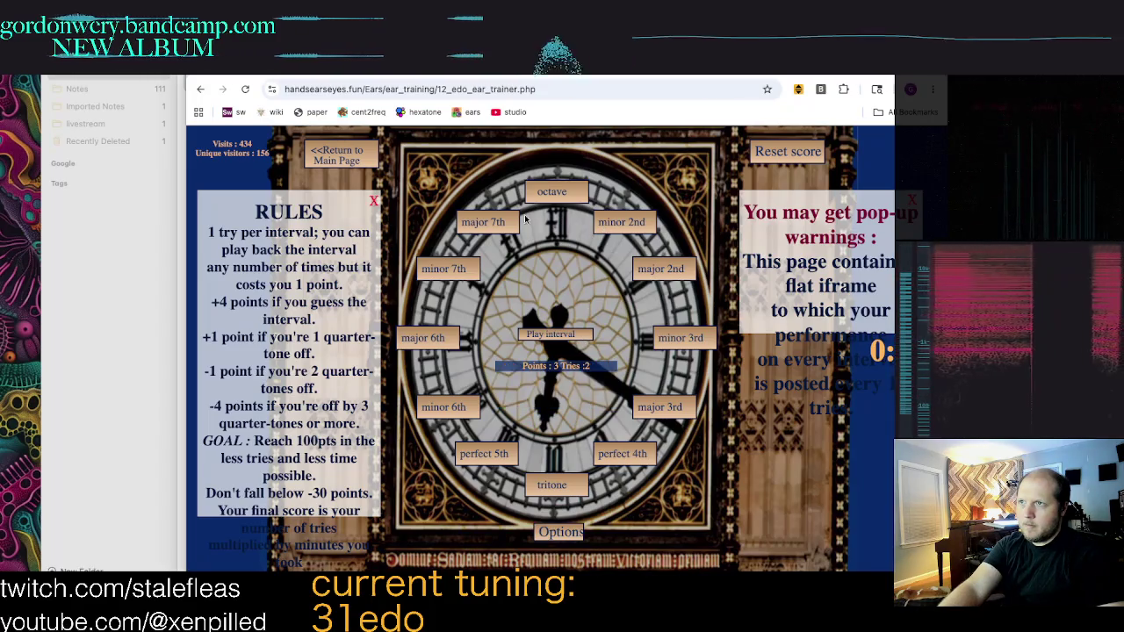
click(559, 337)
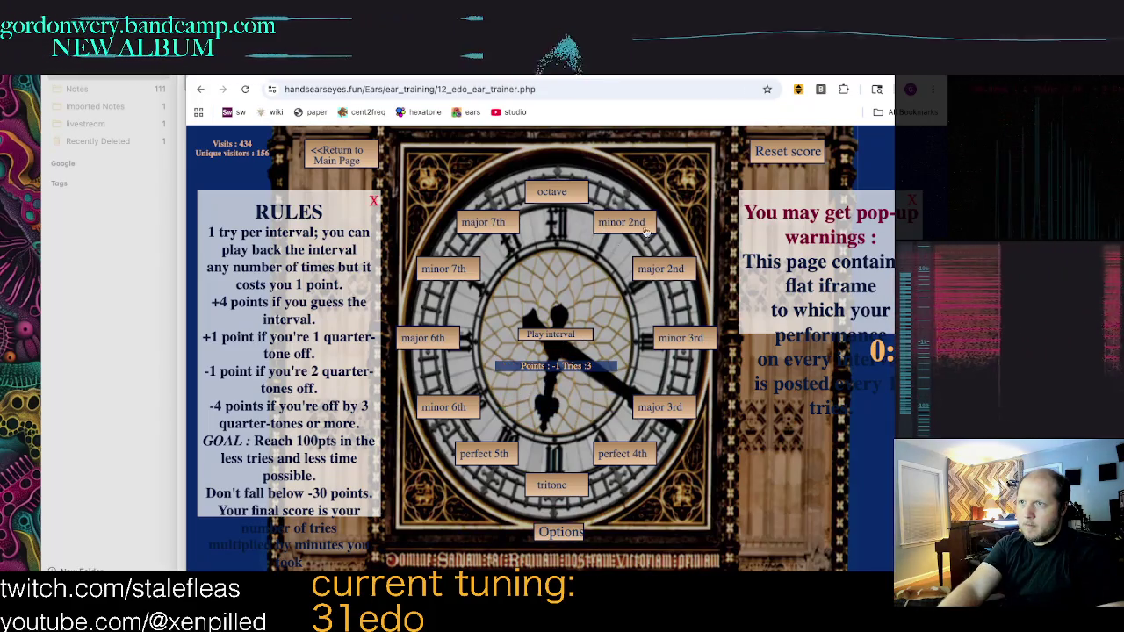
click(552, 484)
click(565, 332)
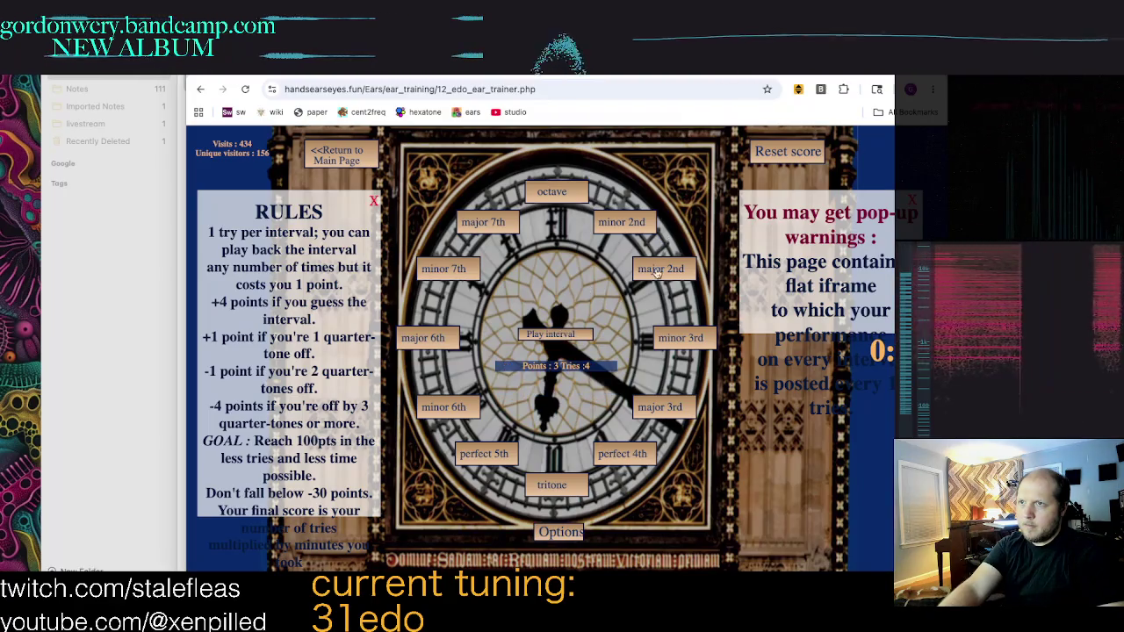
click(660, 269)
click(571, 333)
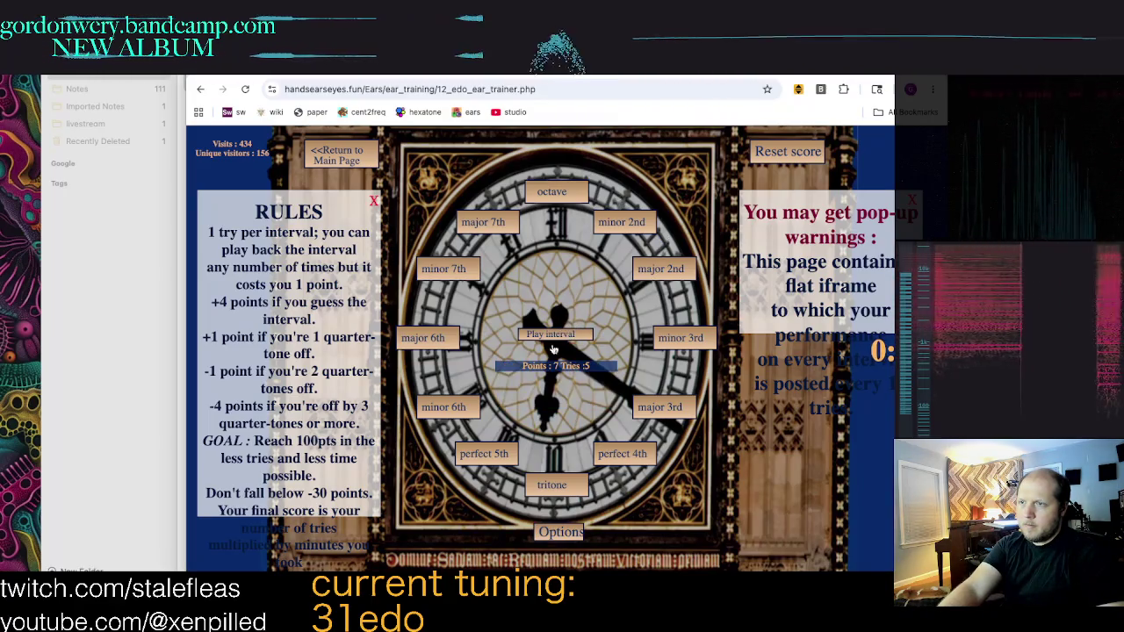
click(484, 453)
click(551, 335)
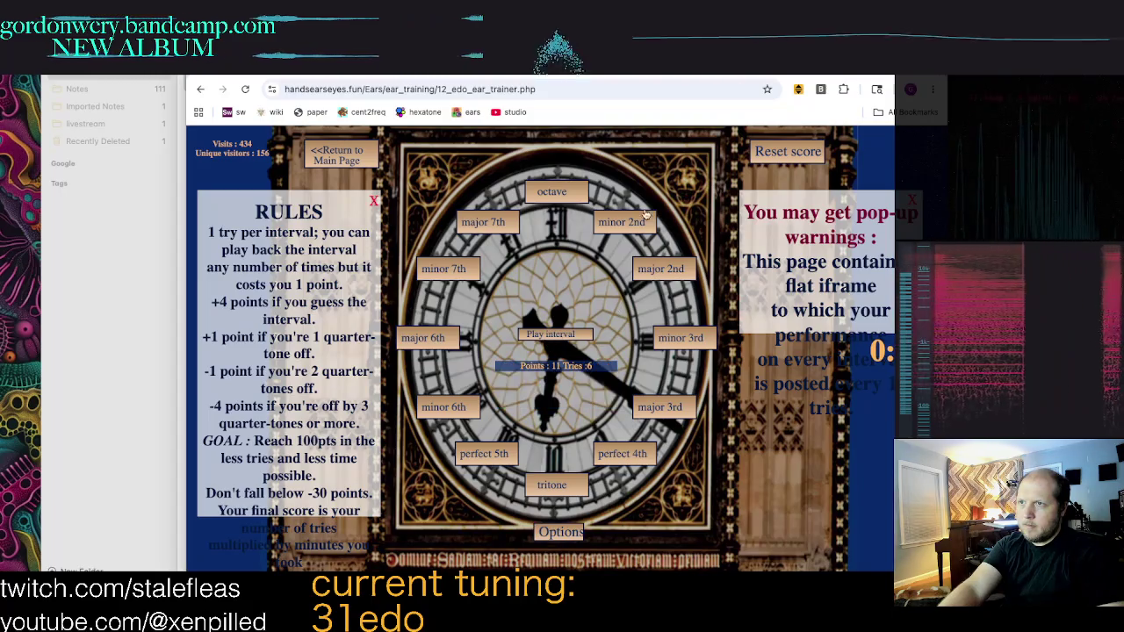
click(483, 221)
click(545, 332)
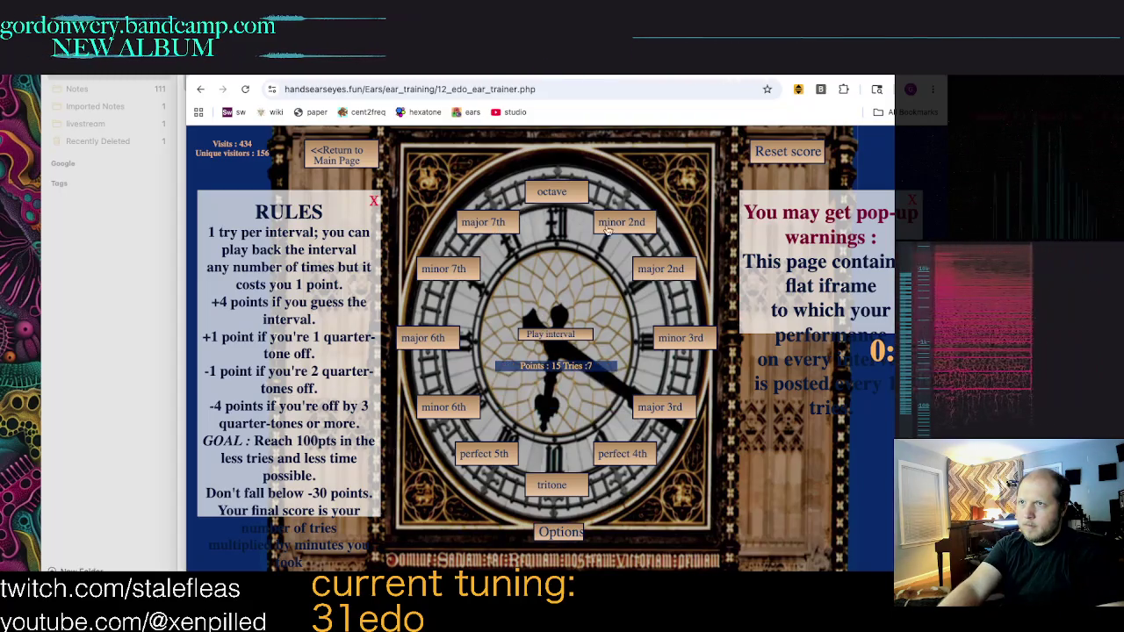
click(556, 493)
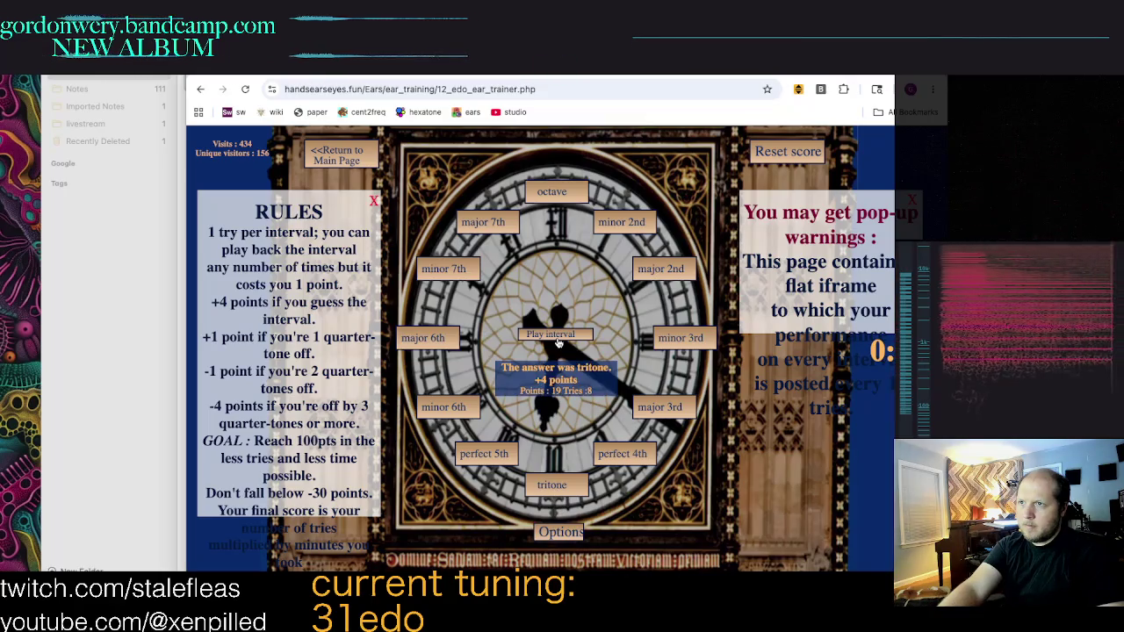
Step: Keep guessing intervals, answering a minor 2nd and a perfect 4th
click(634, 454)
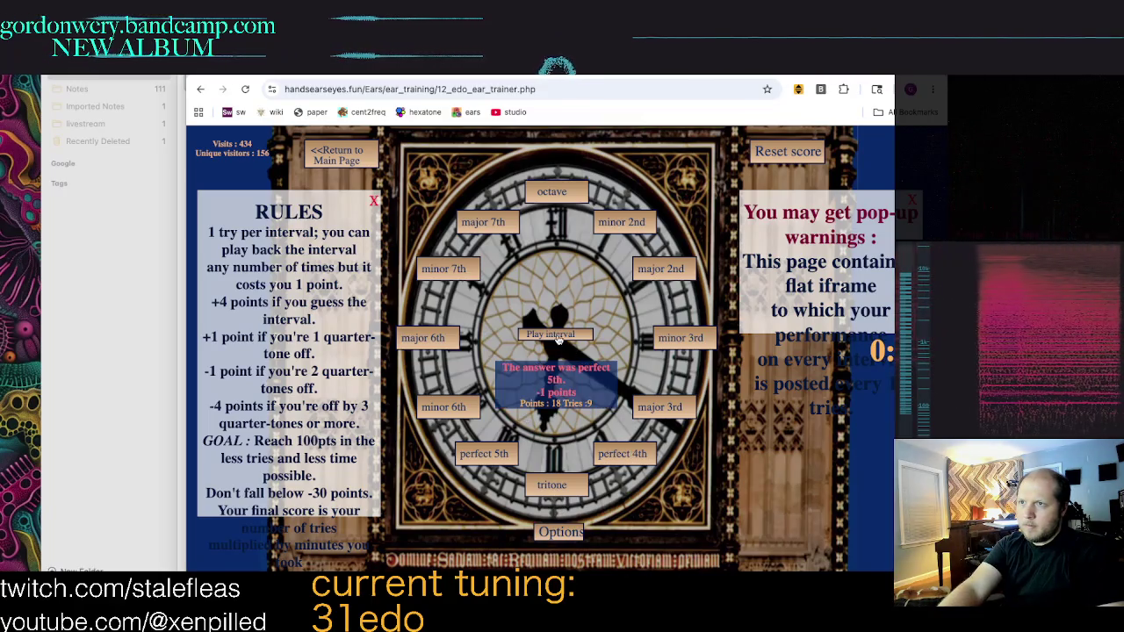
click(612, 230)
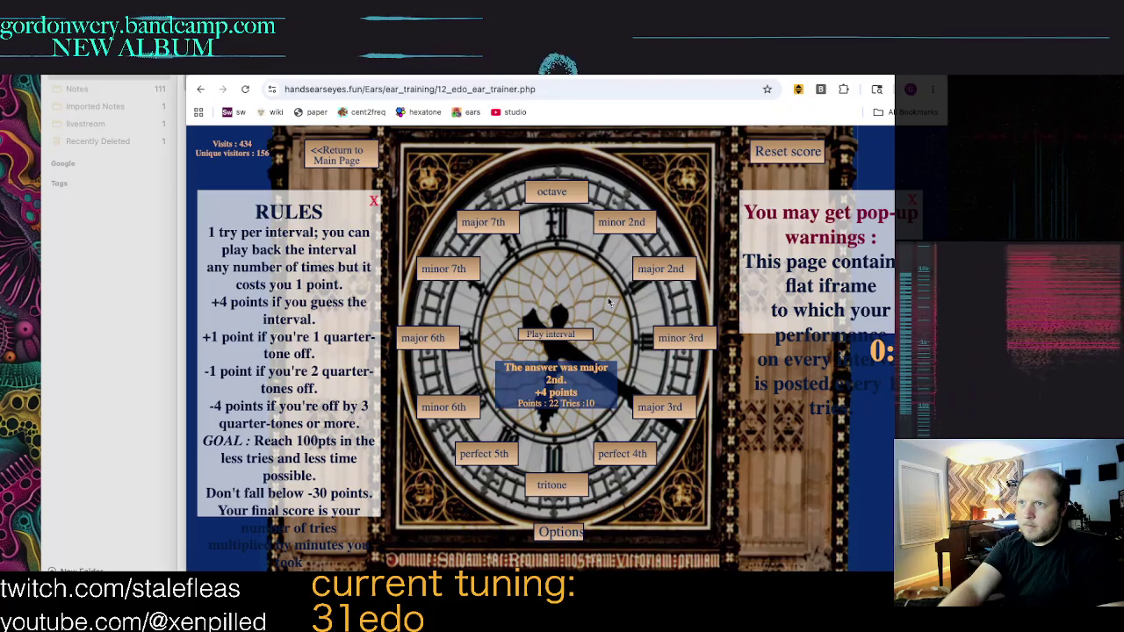
click(628, 231)
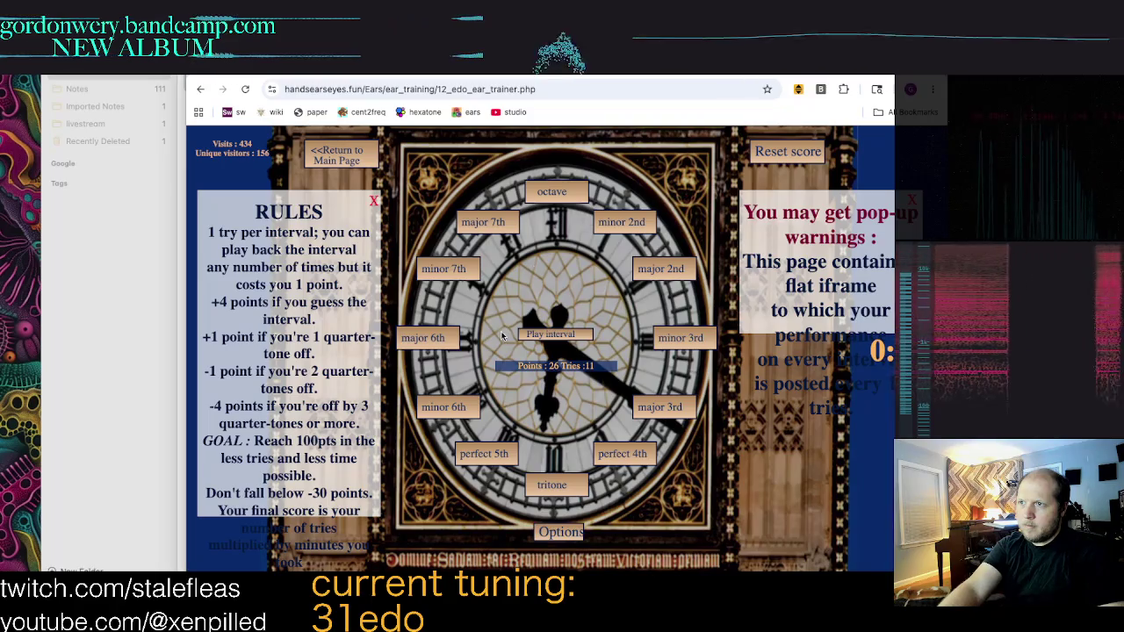
click(621, 461)
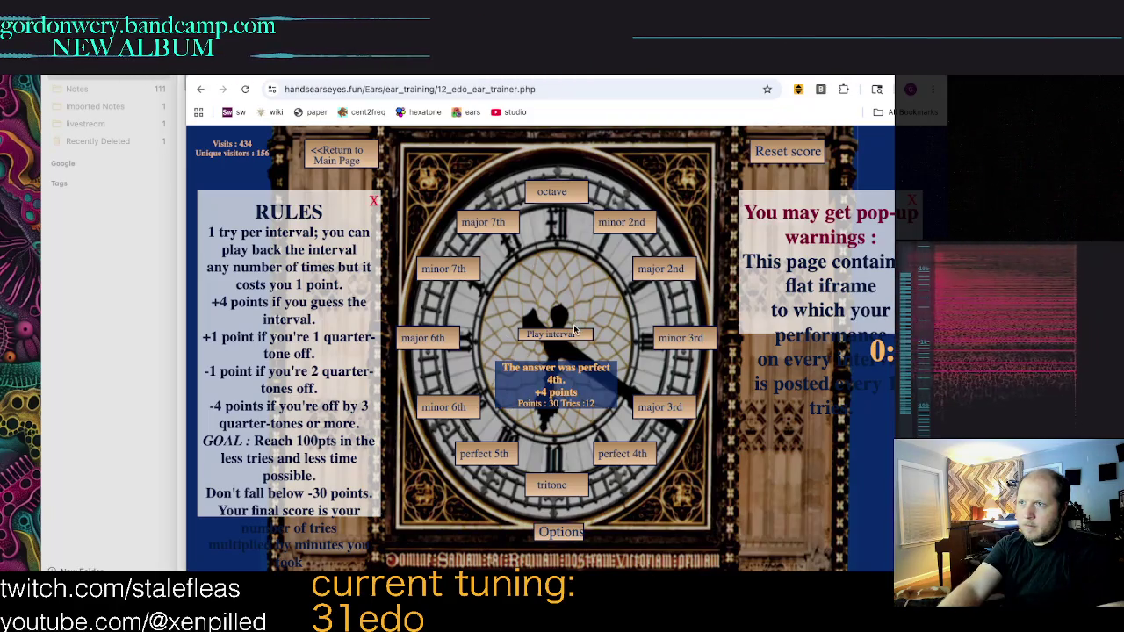
click(569, 339)
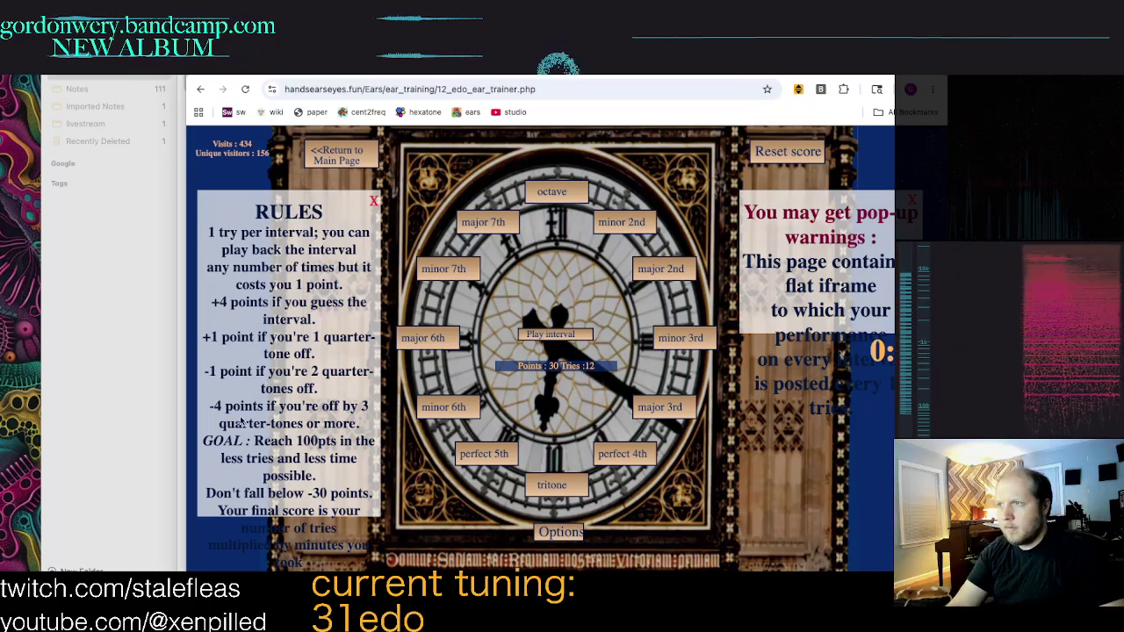
click(626, 225)
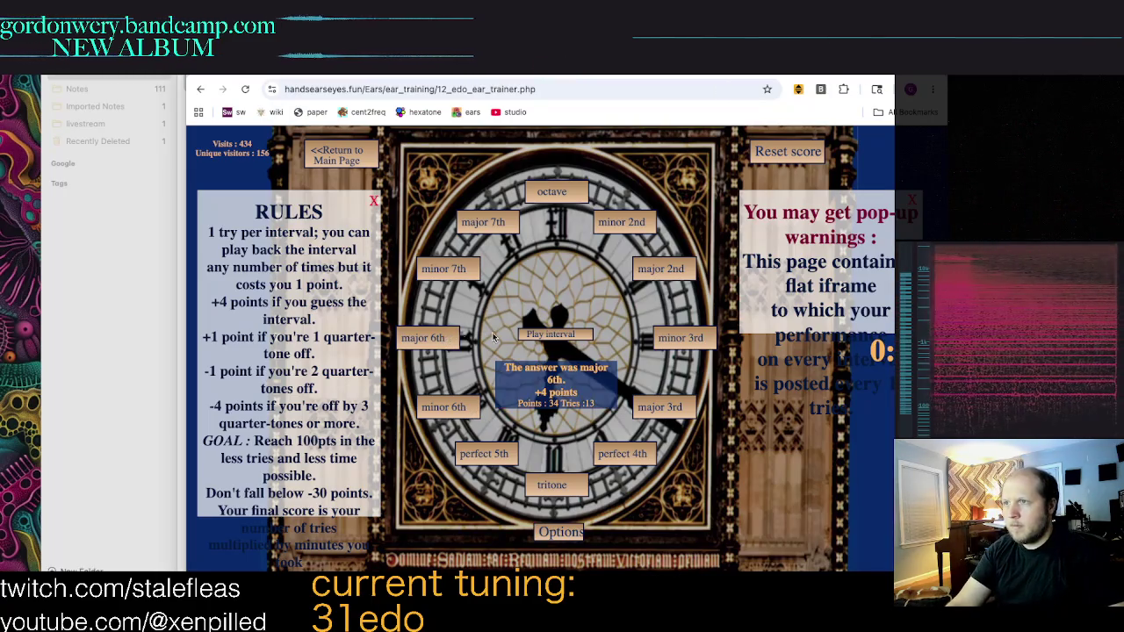
click(655, 230)
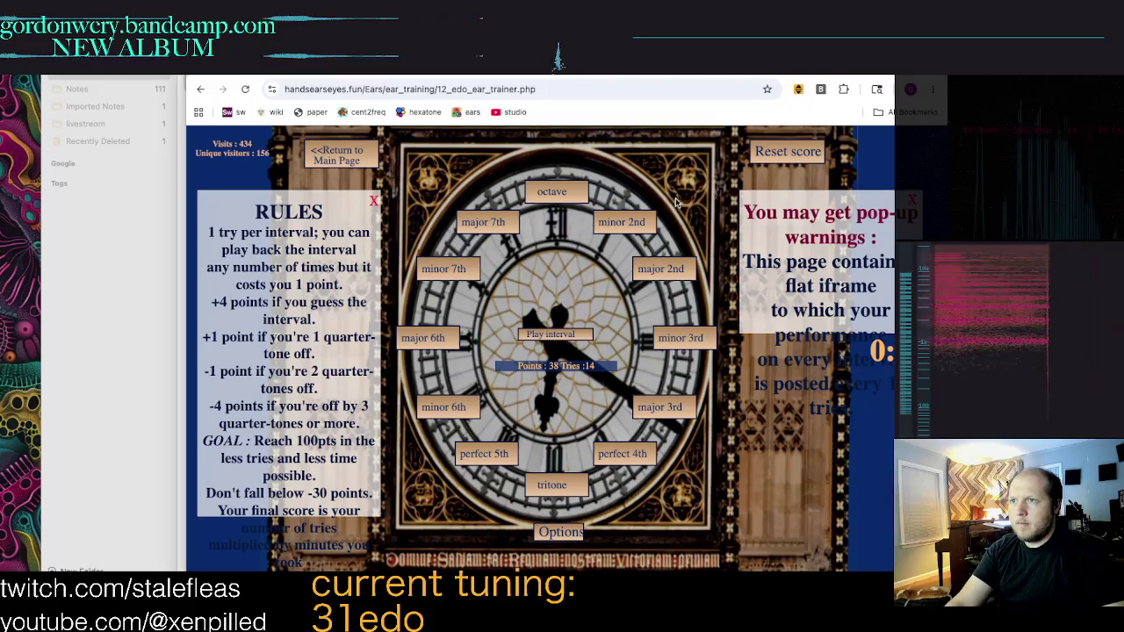
click(653, 228)
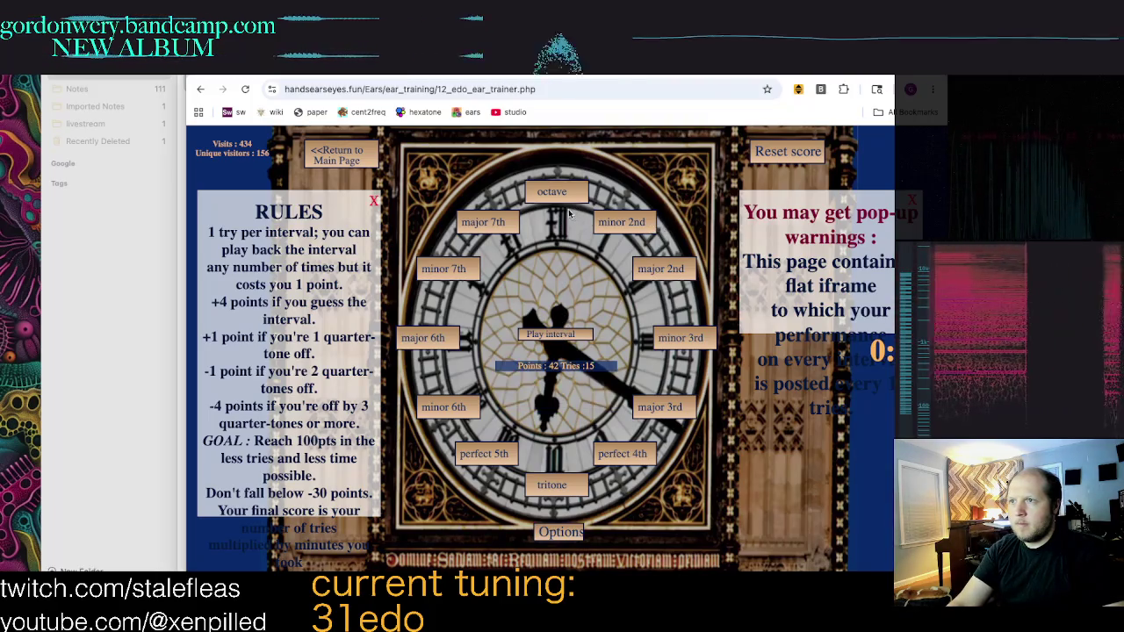
click(469, 411)
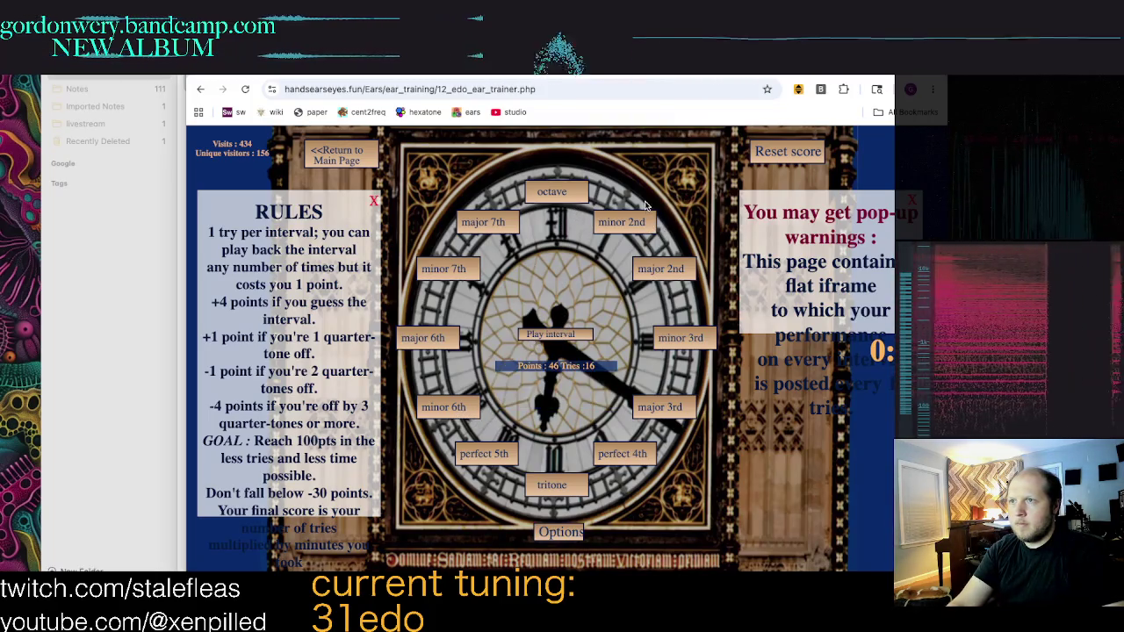
Step: Answer further intervals, including minor 2nds and a major 3rd, bringing the score to 70
click(434, 336)
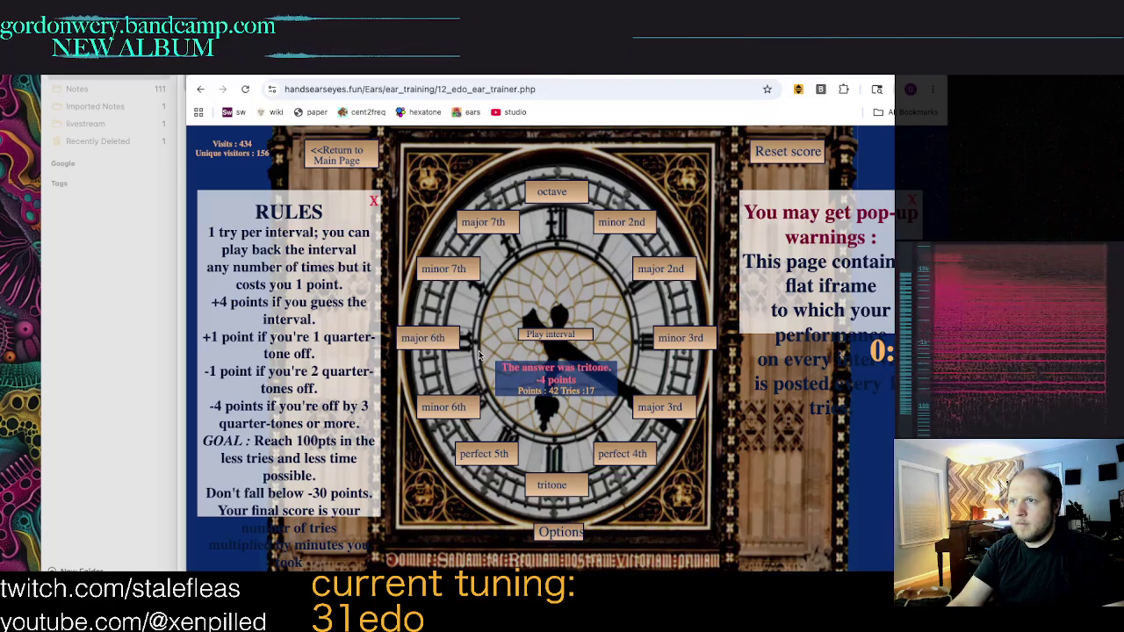
click(615, 225)
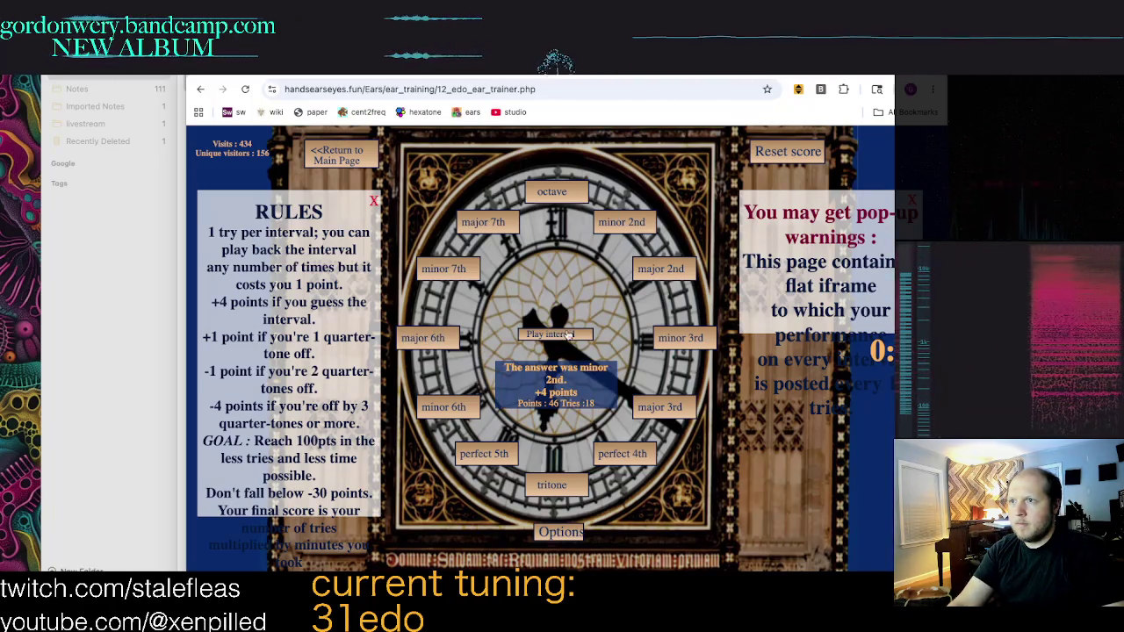
click(661, 269)
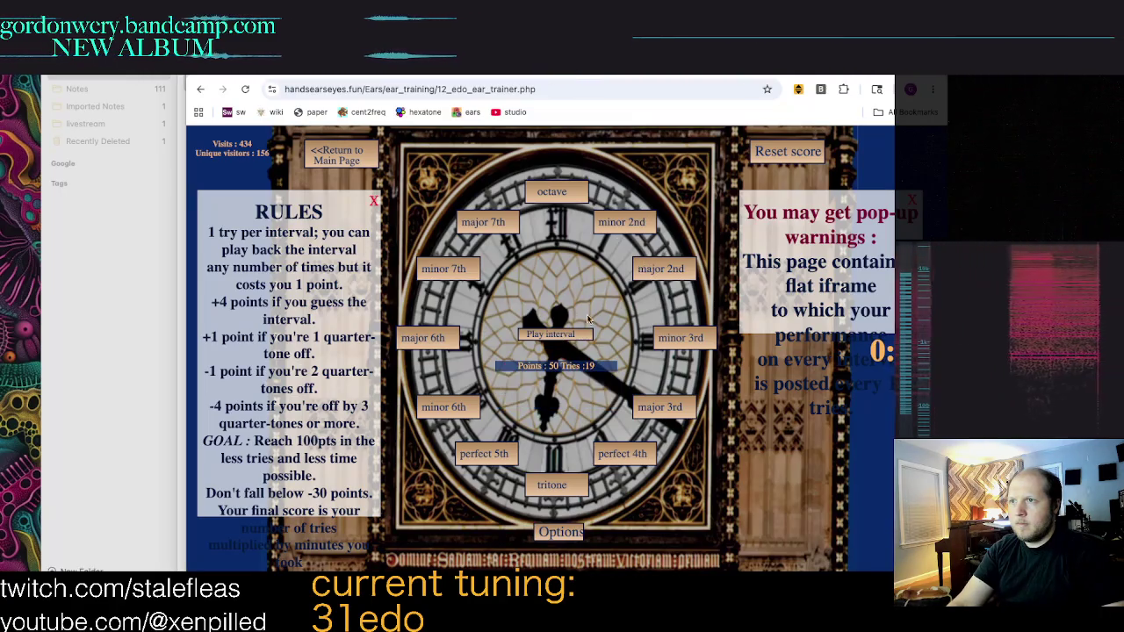
click(668, 408)
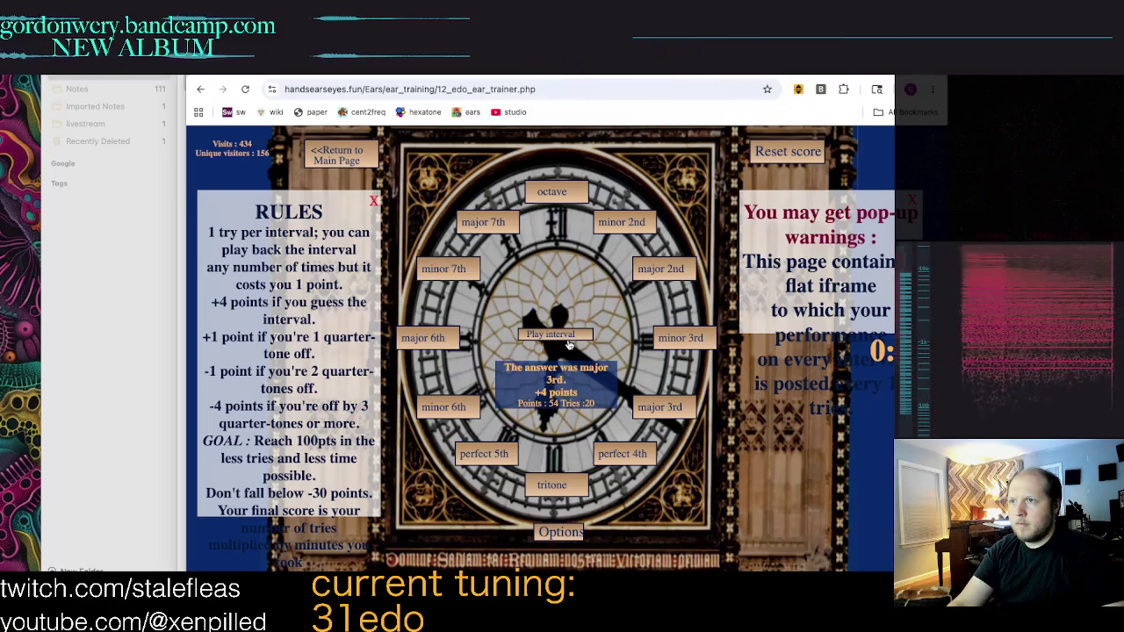
click(446, 404)
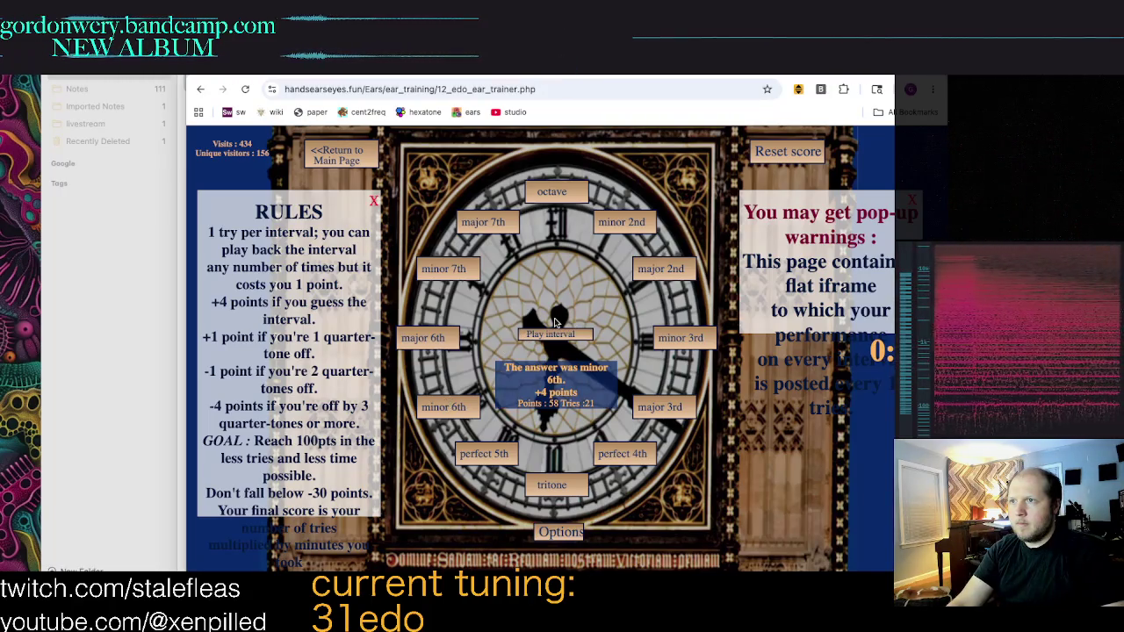
click(631, 227)
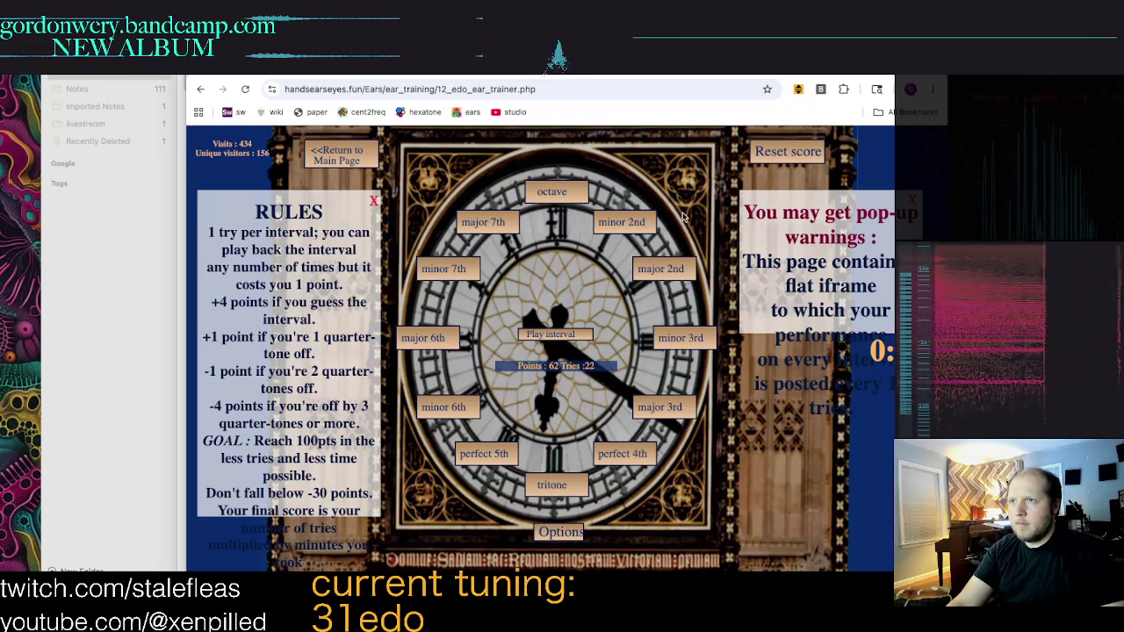
click(681, 409)
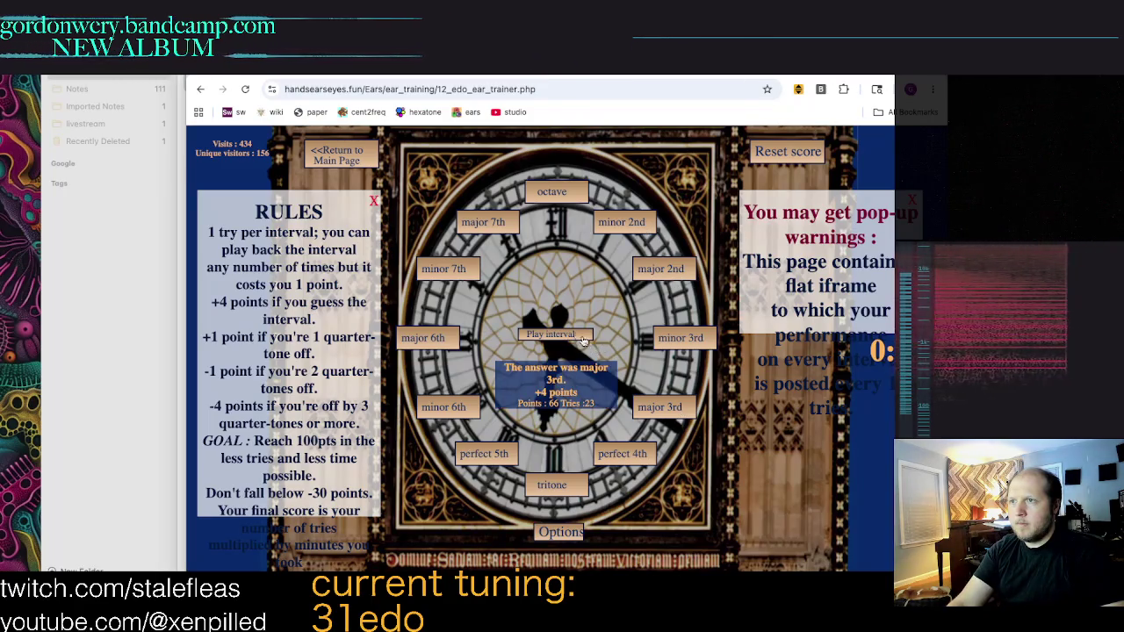
click(678, 339)
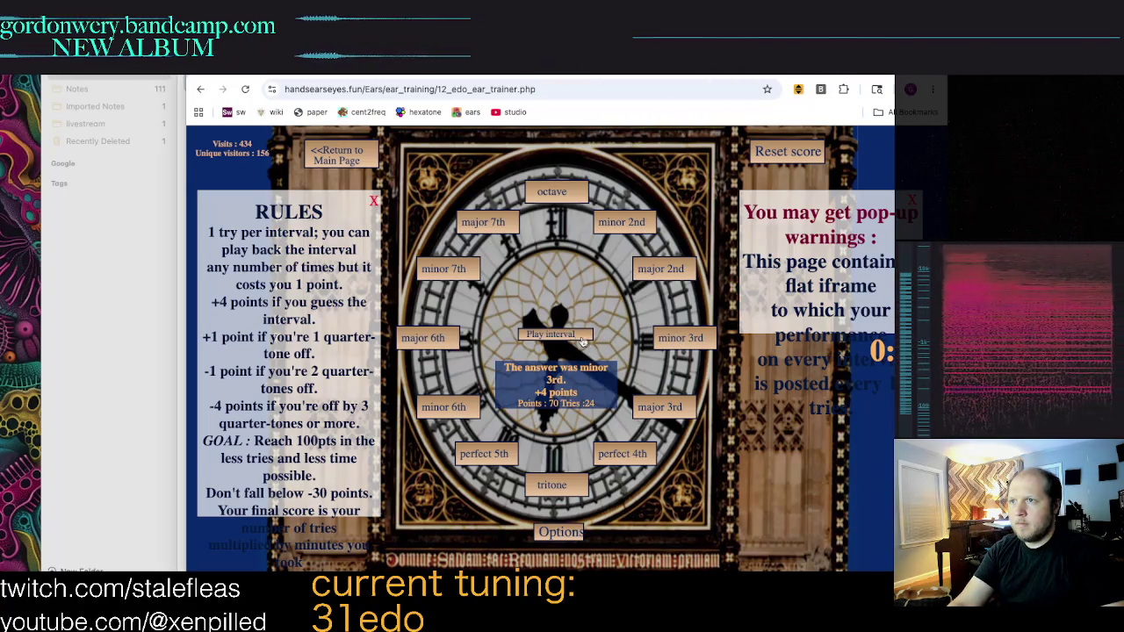
Step: Answer octave, major 3rd, major 6th, minor 7th and major 2nd intervals
click(567, 198)
click(562, 330)
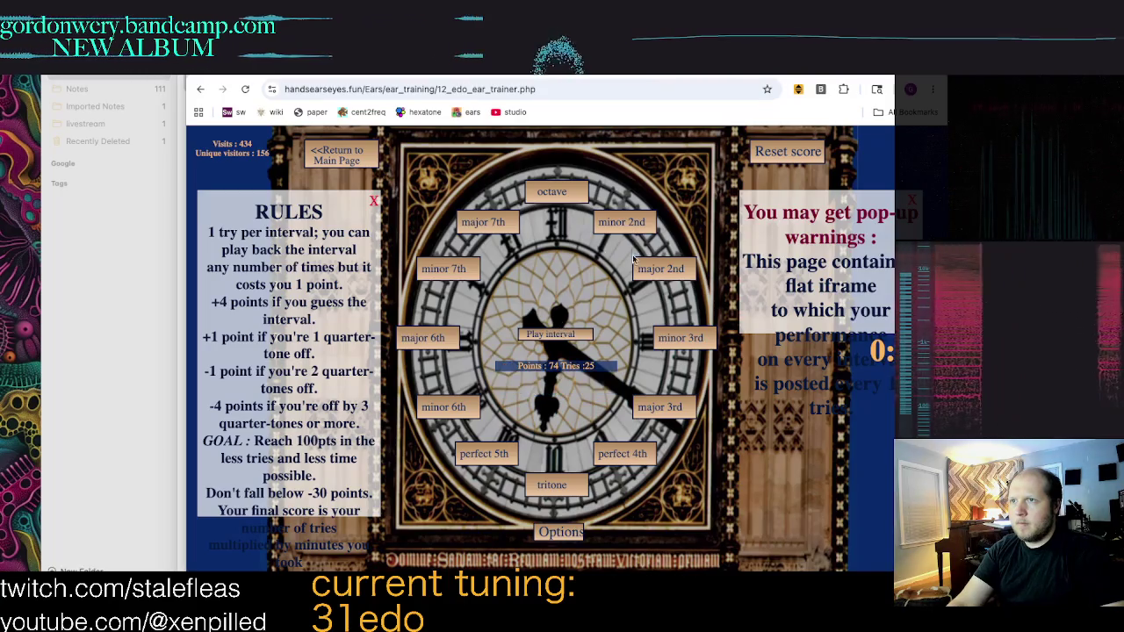
click(535, 390)
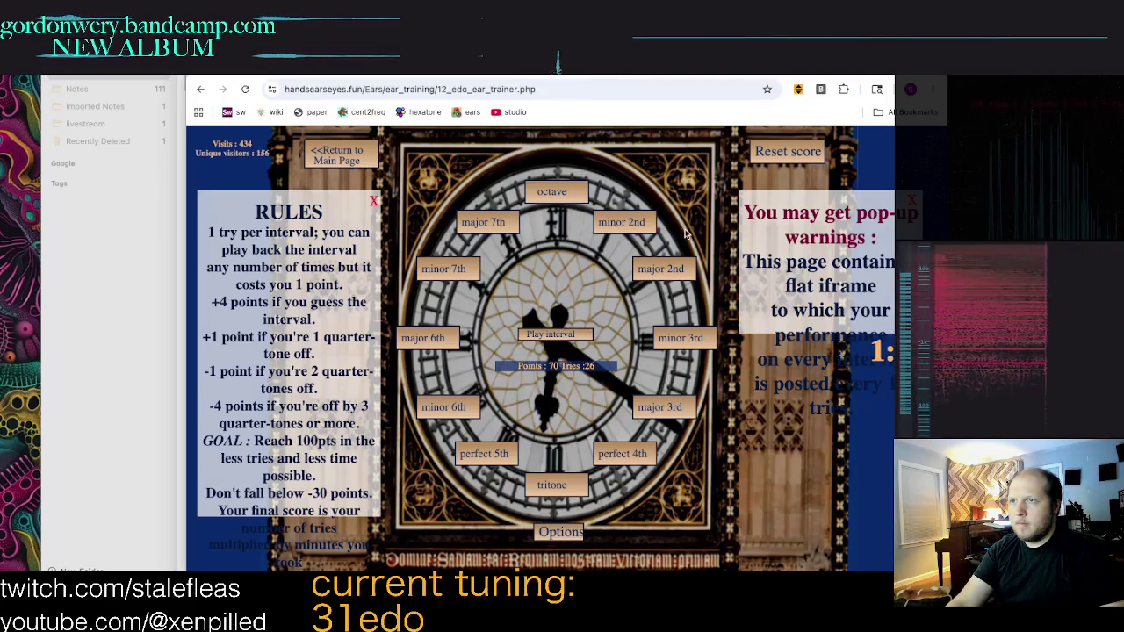
click(455, 342)
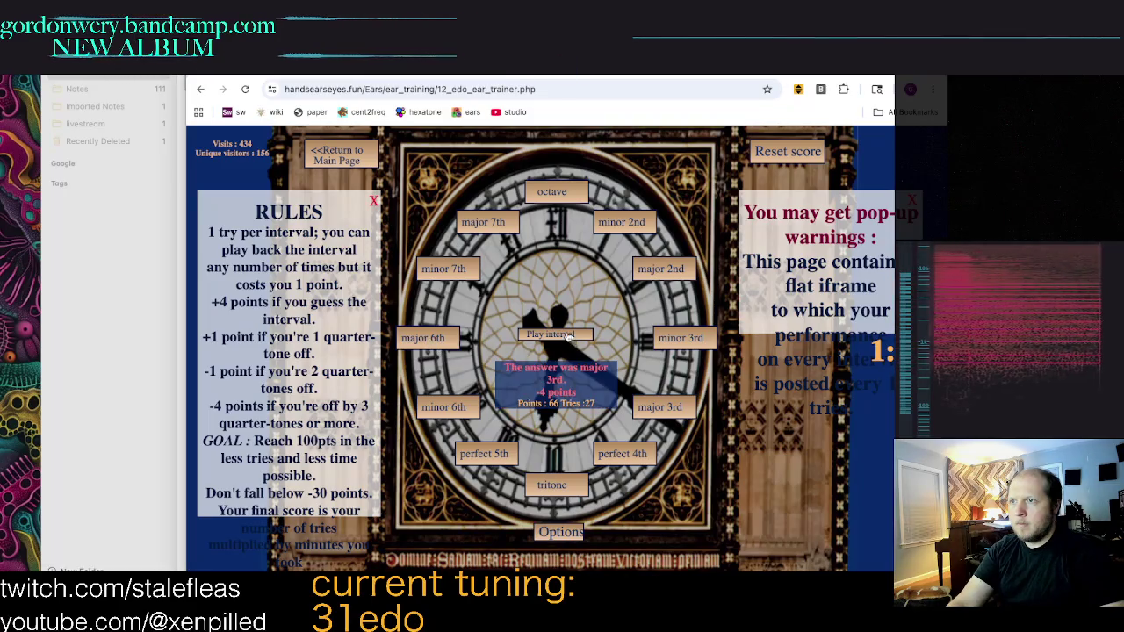
click(569, 335)
click(660, 406)
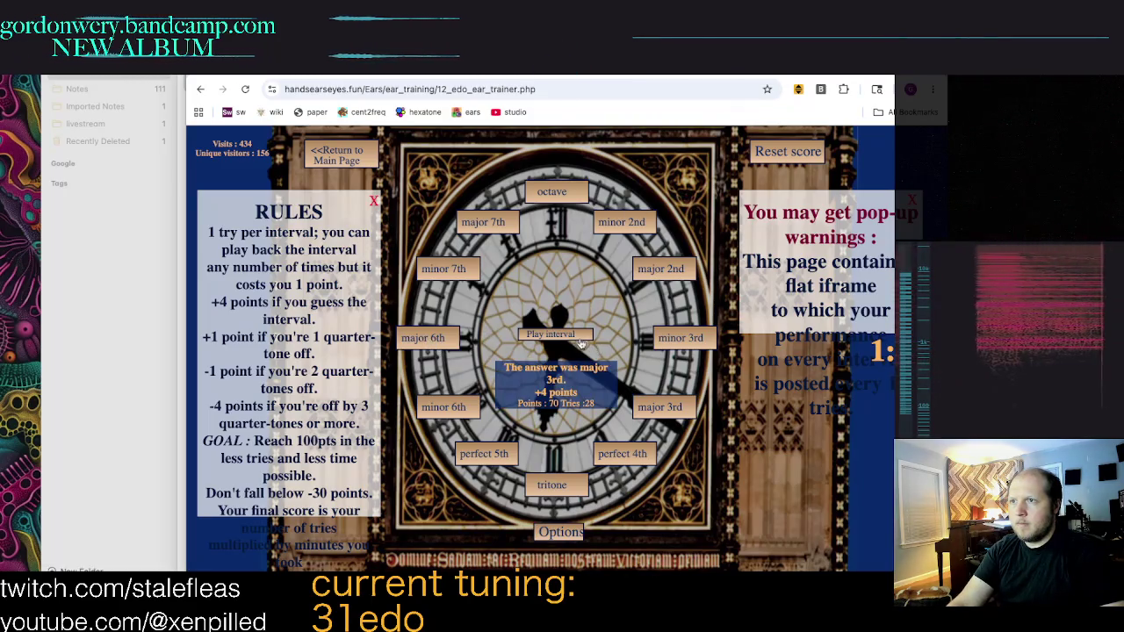
click(571, 335)
click(426, 338)
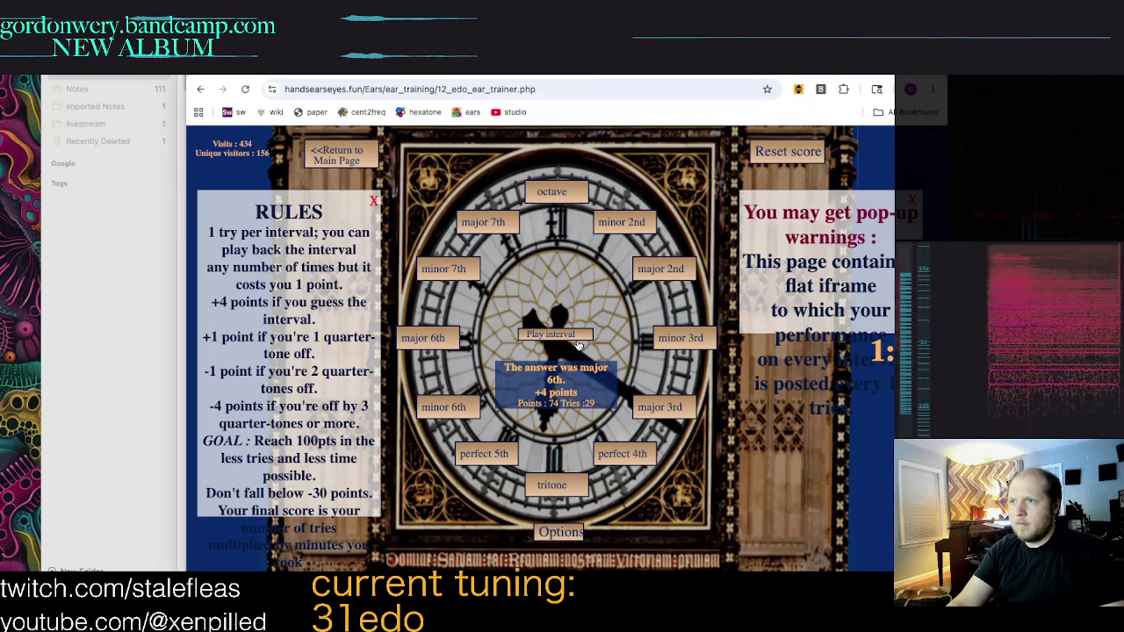
click(571, 335)
click(444, 269)
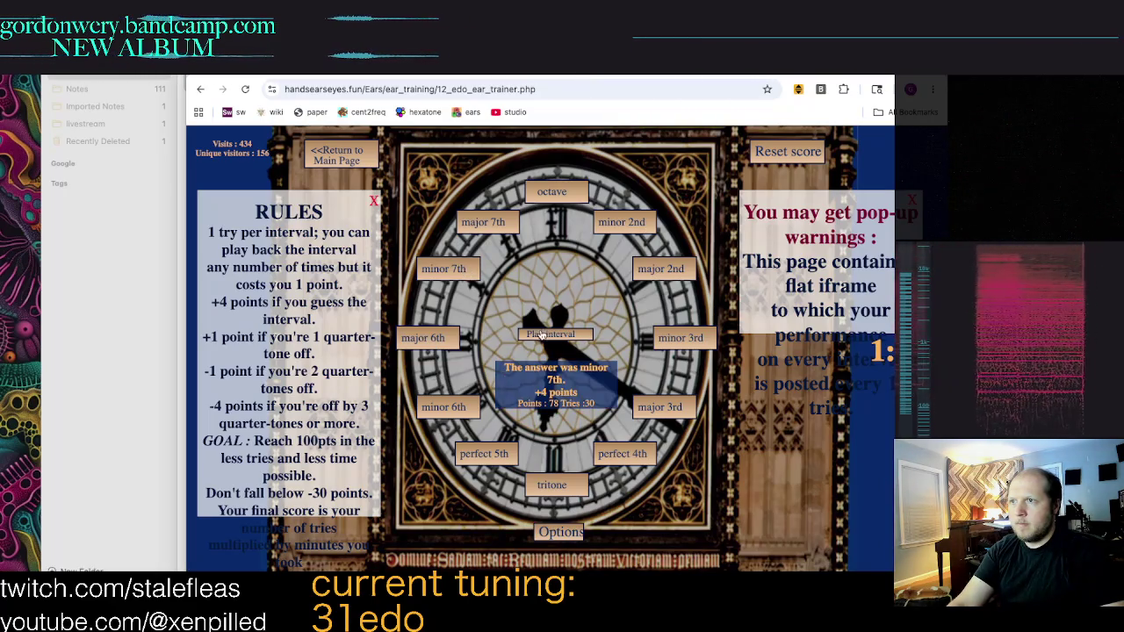
click(542, 335)
click(652, 269)
Step: Answer perfect 5th, perfect 4th, major 7th, octave and major 6th to reach 100 points
click(586, 334)
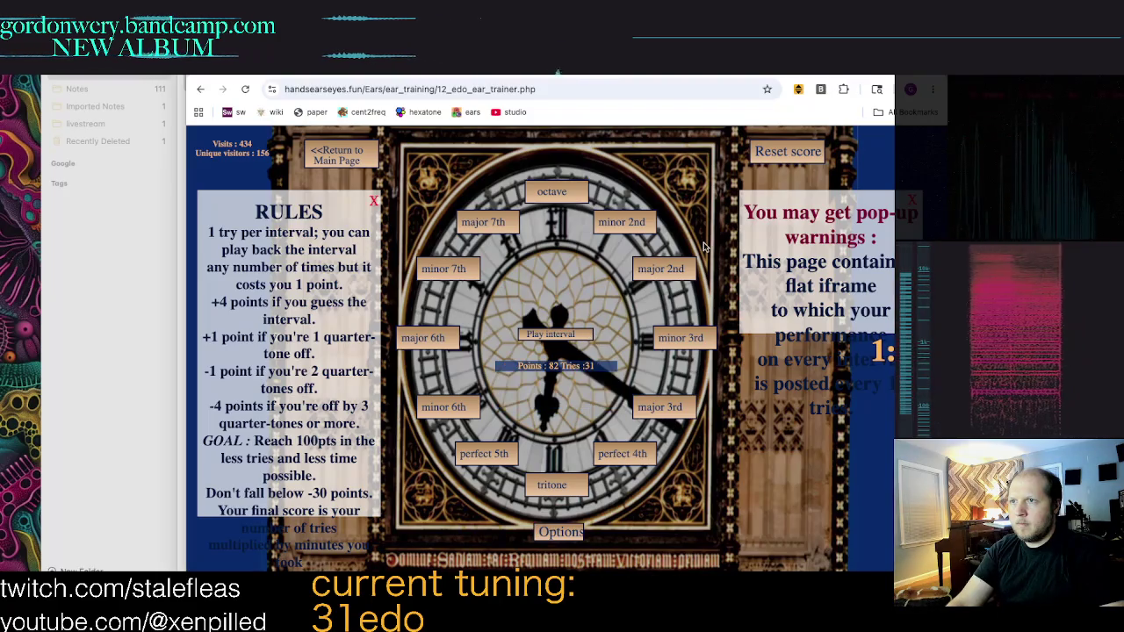
click(483, 454)
click(566, 337)
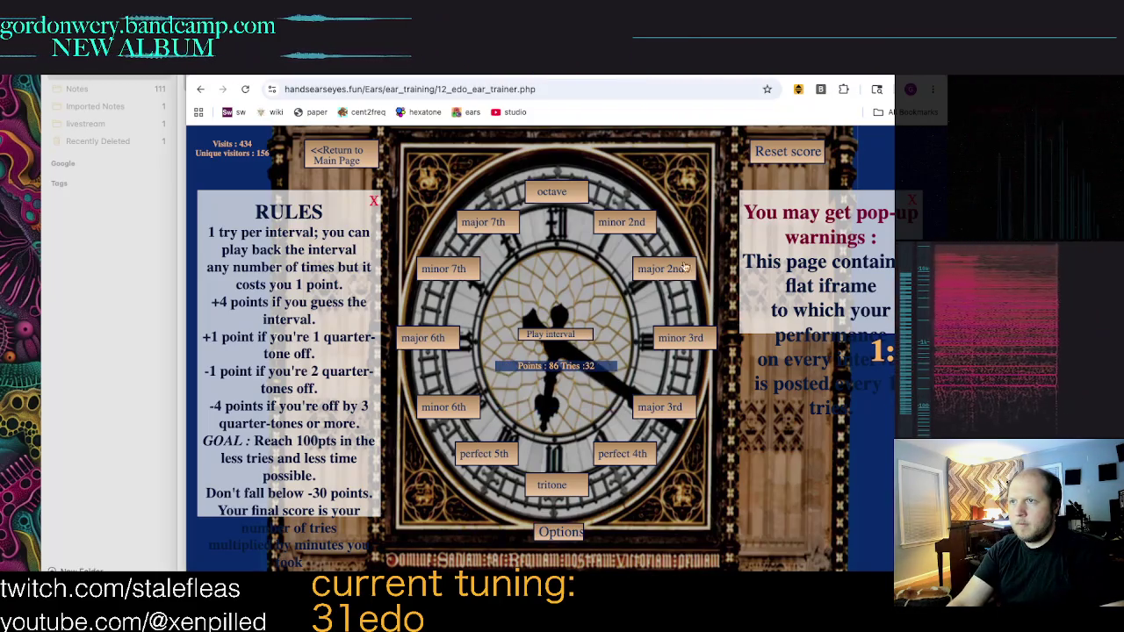
click(625, 453)
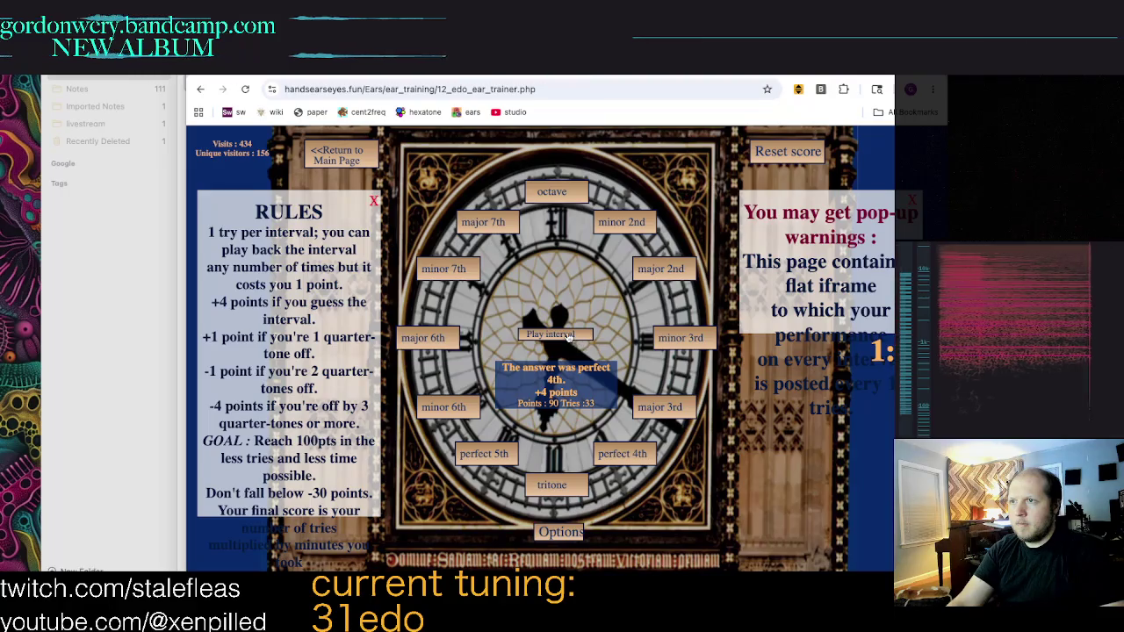
click(569, 335)
click(507, 230)
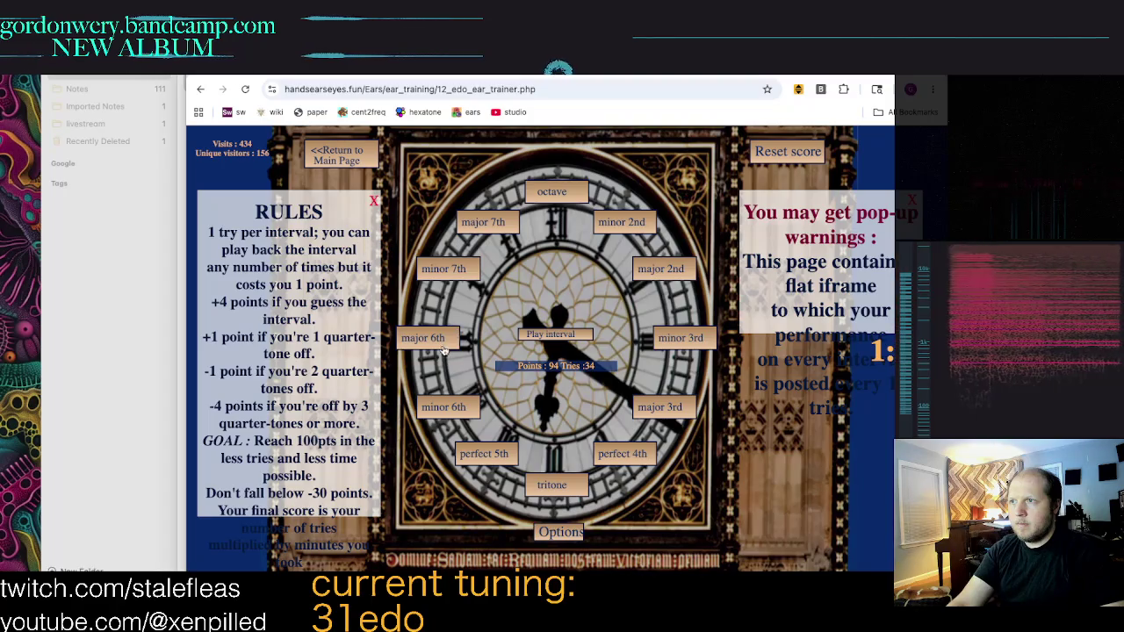
click(450, 270)
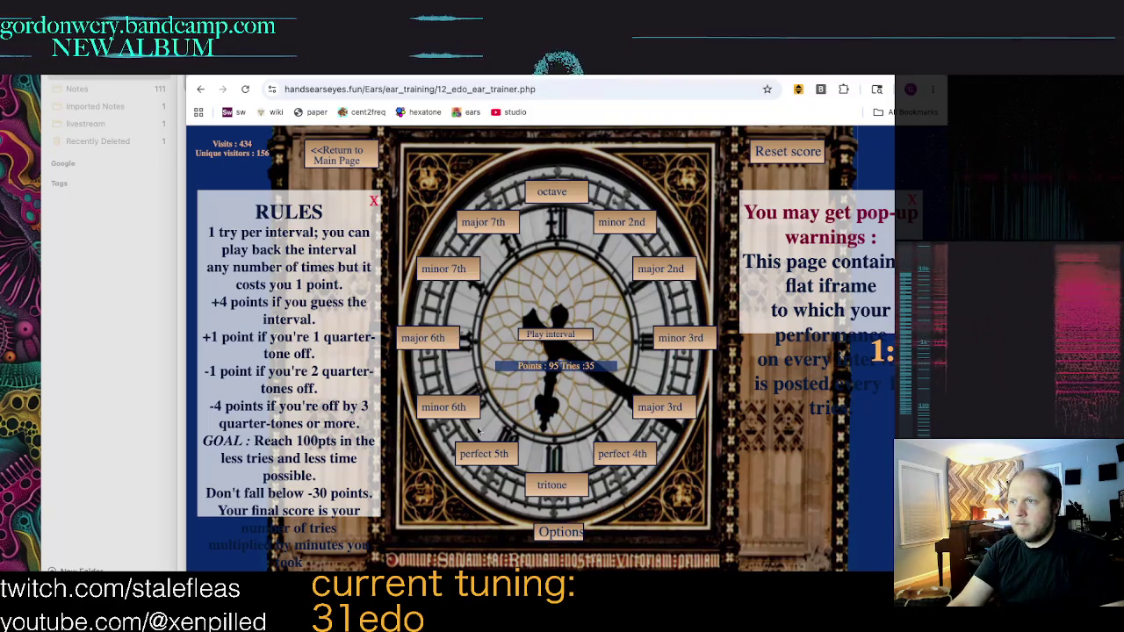
click(463, 273)
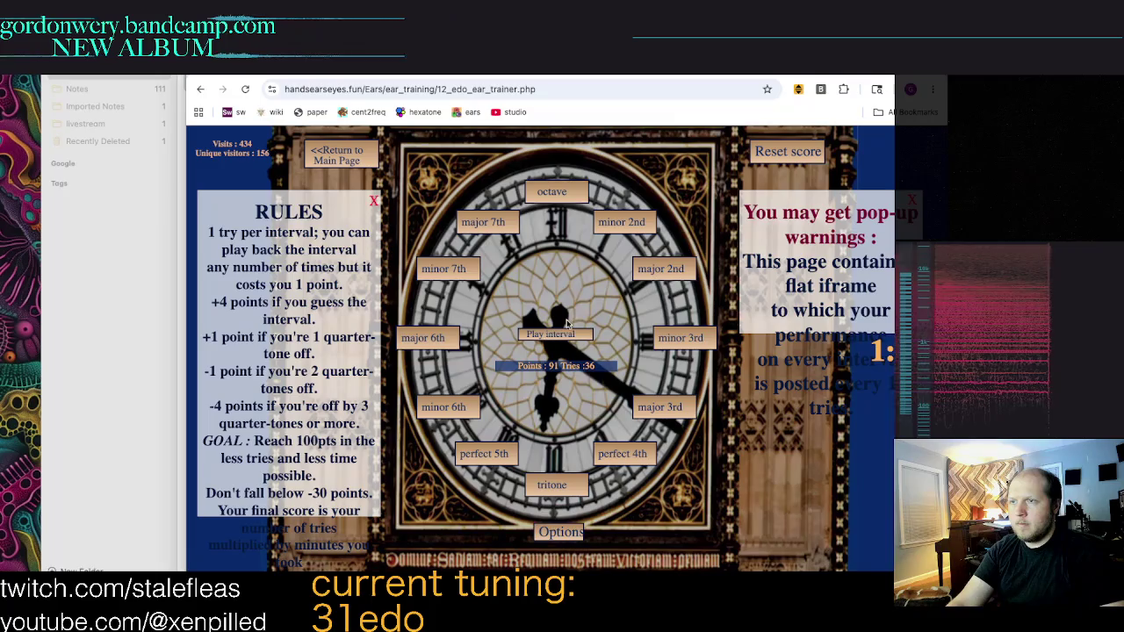
click(553, 197)
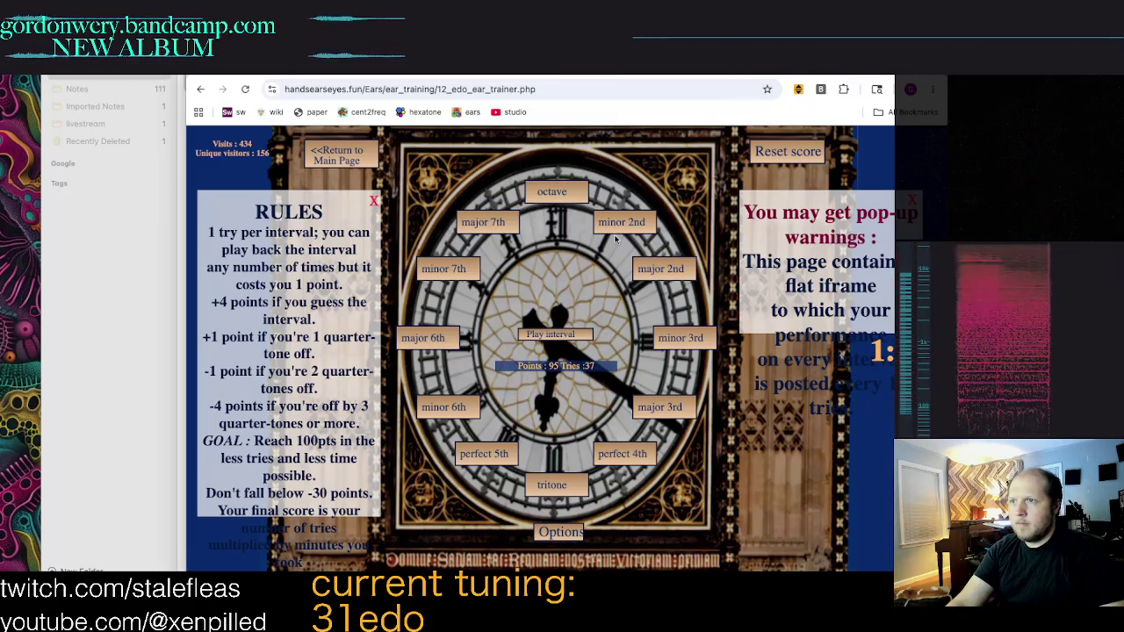
click(425, 339)
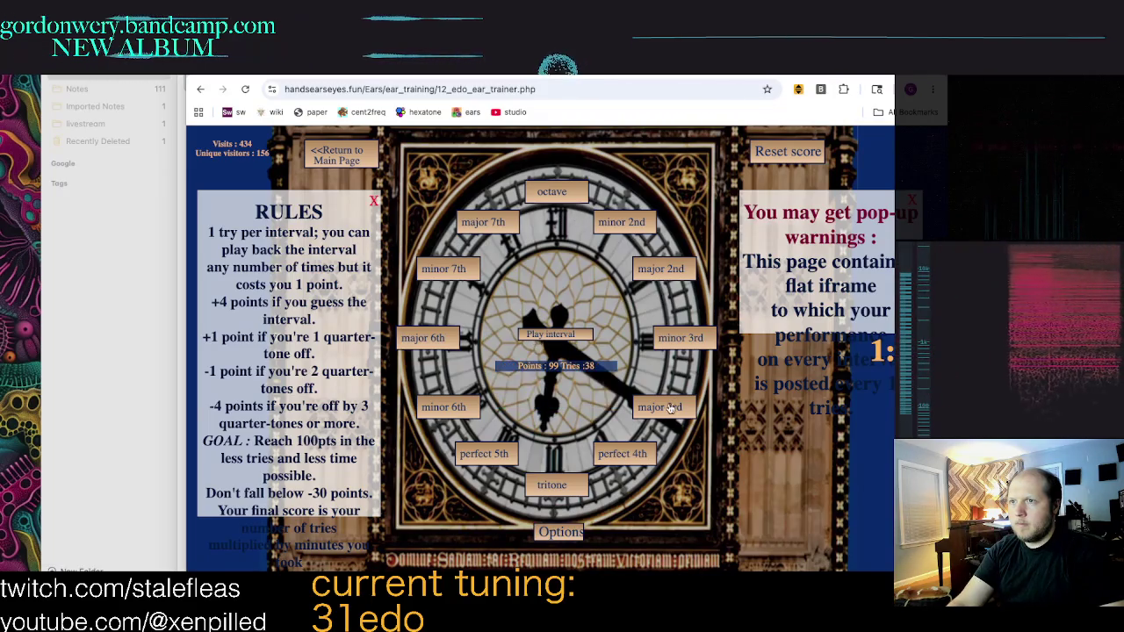
click(686, 351)
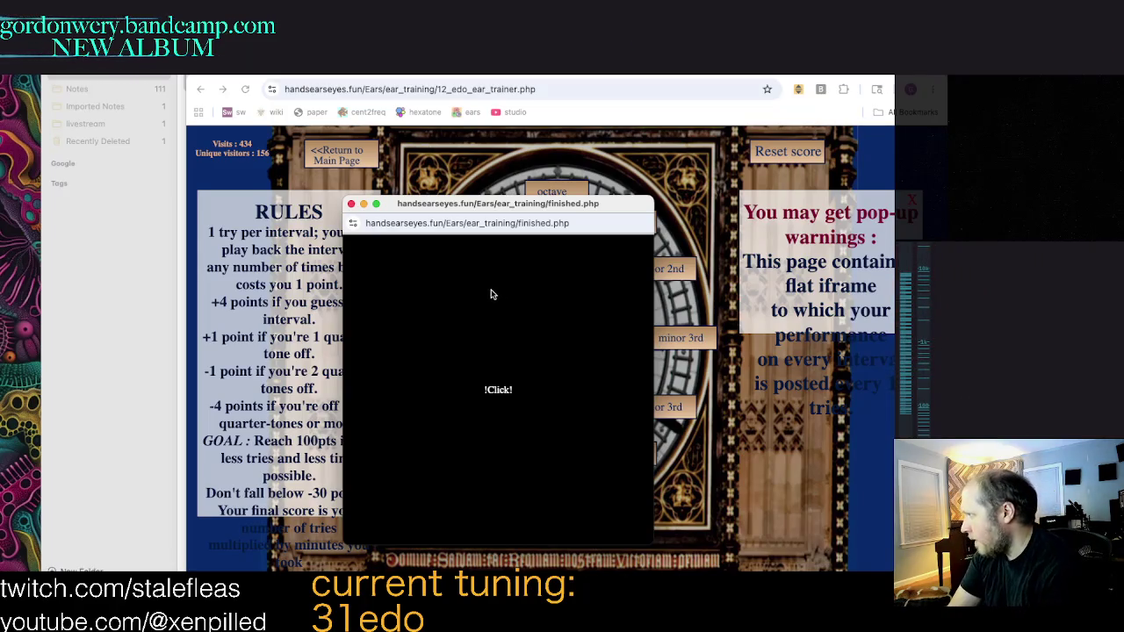
Step: Close the finished.php popup and switch over to the Apple Notes EDO chord note
click(351, 204)
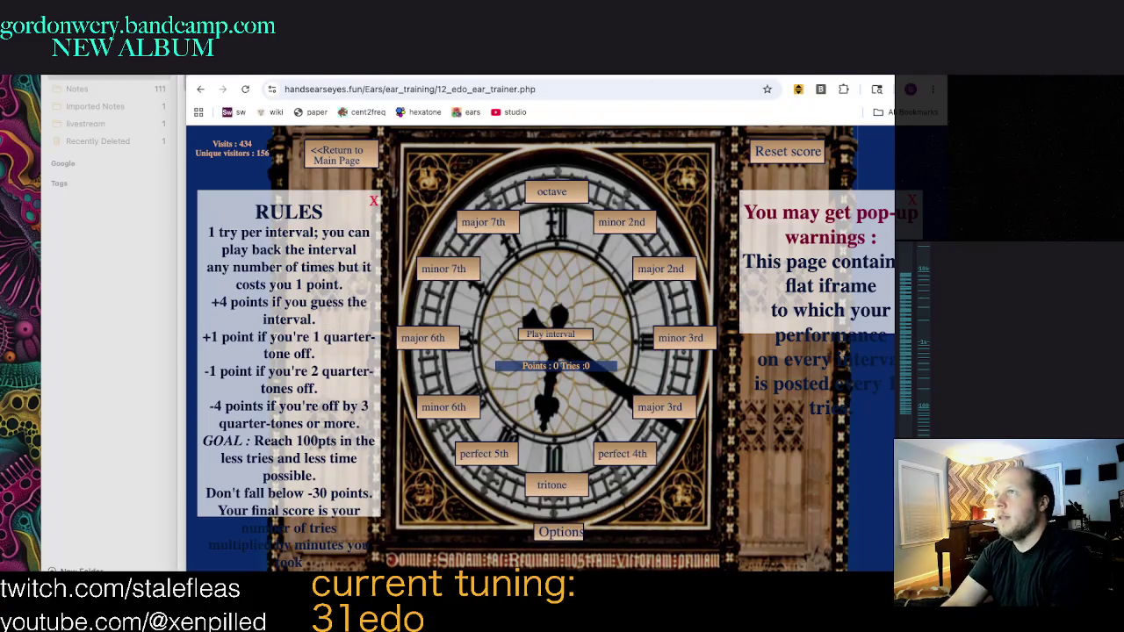
key(super+Tab)
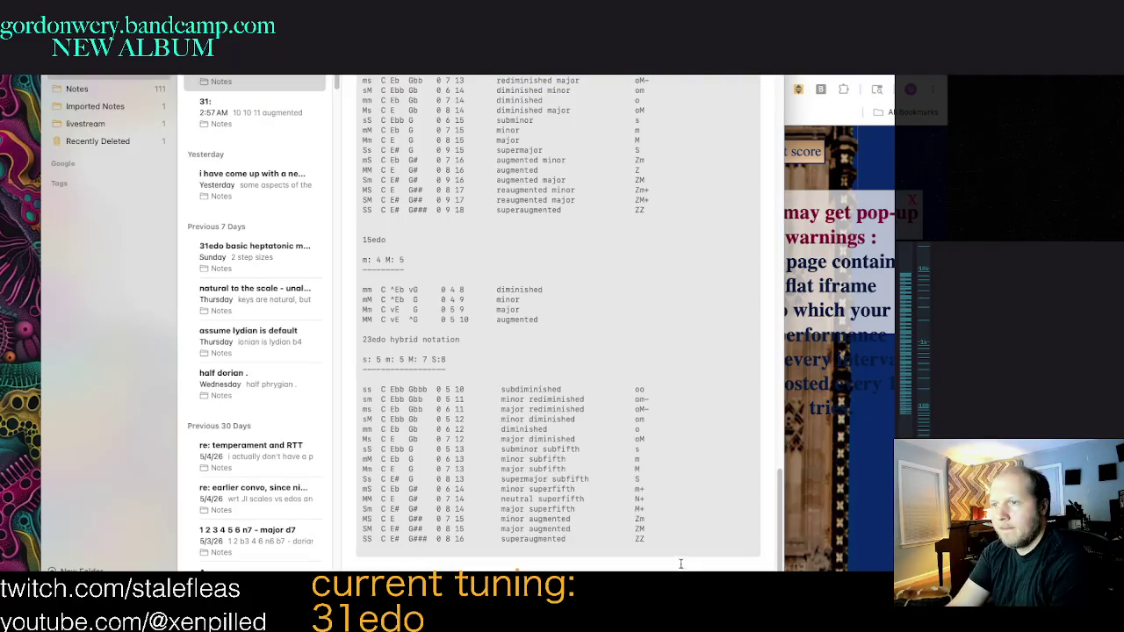
Step: Select the whole 23edo hybrid notation section, enlarge its text, and scroll to the note's end
drag(683, 540, 362, 337)
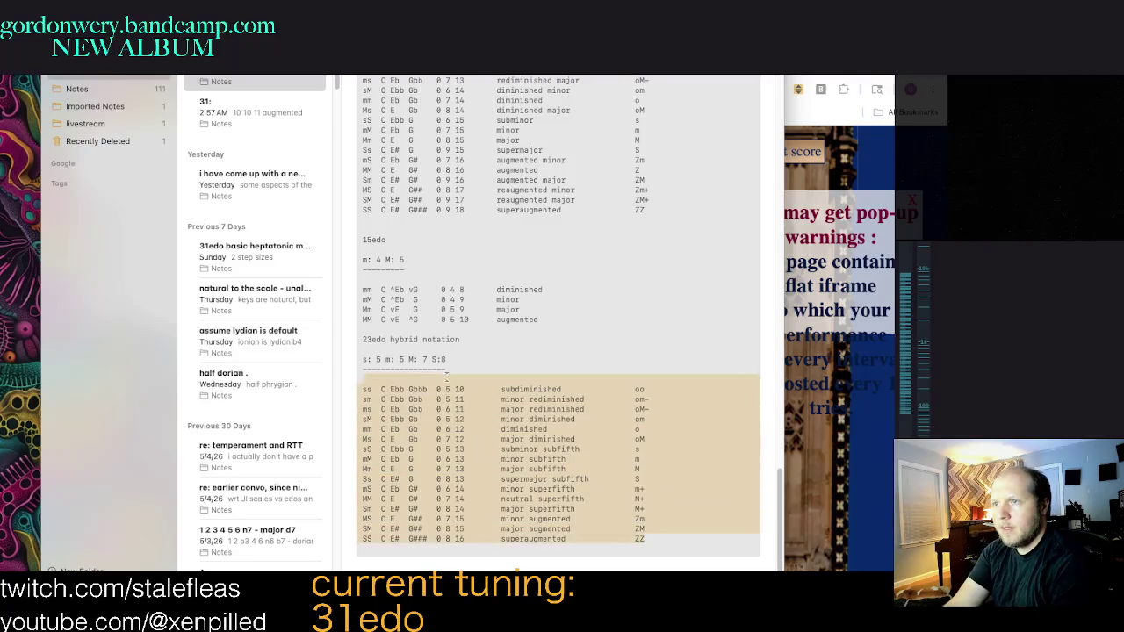
click(354, 336)
drag(371, 345, 672, 542)
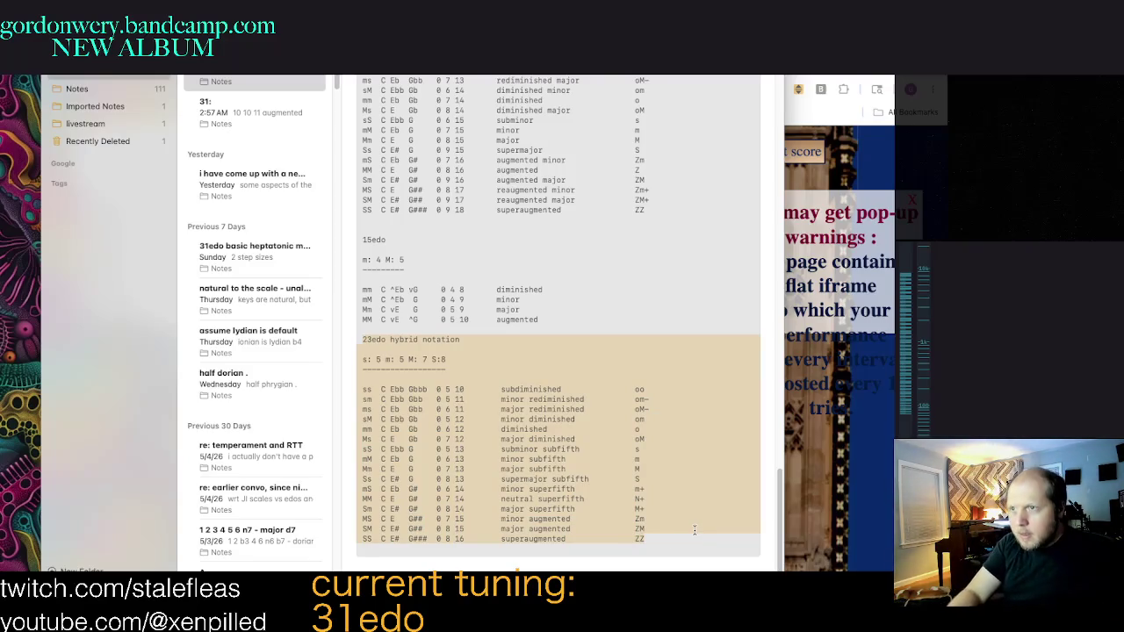
key(super+plus)
key(super+plus)
key(super+plus)
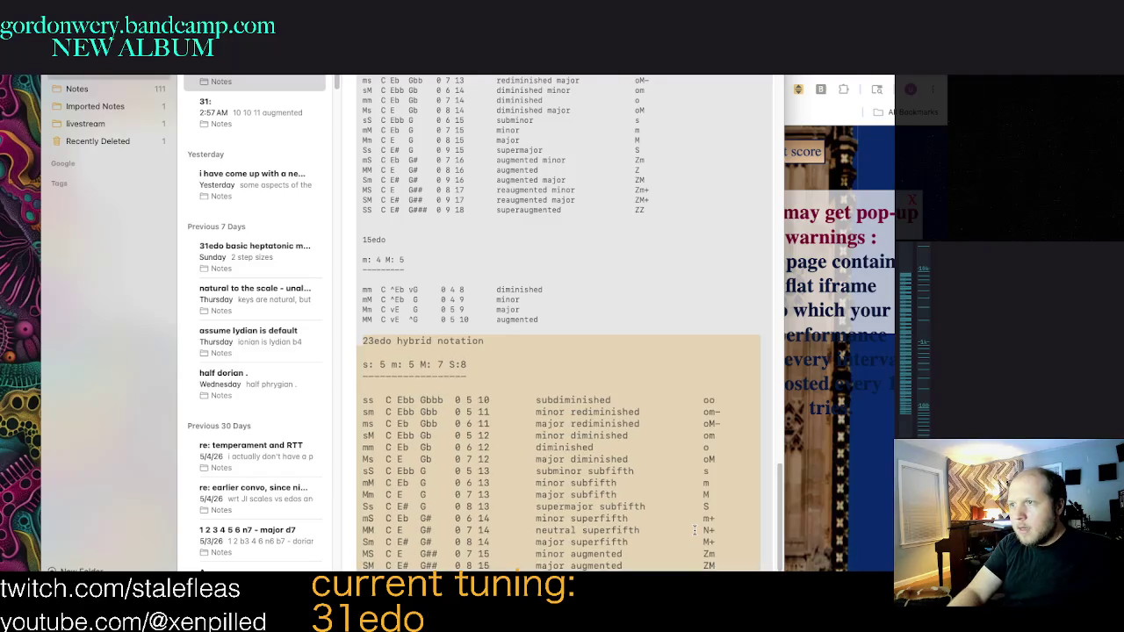
scroll(722, 506, down, 1)
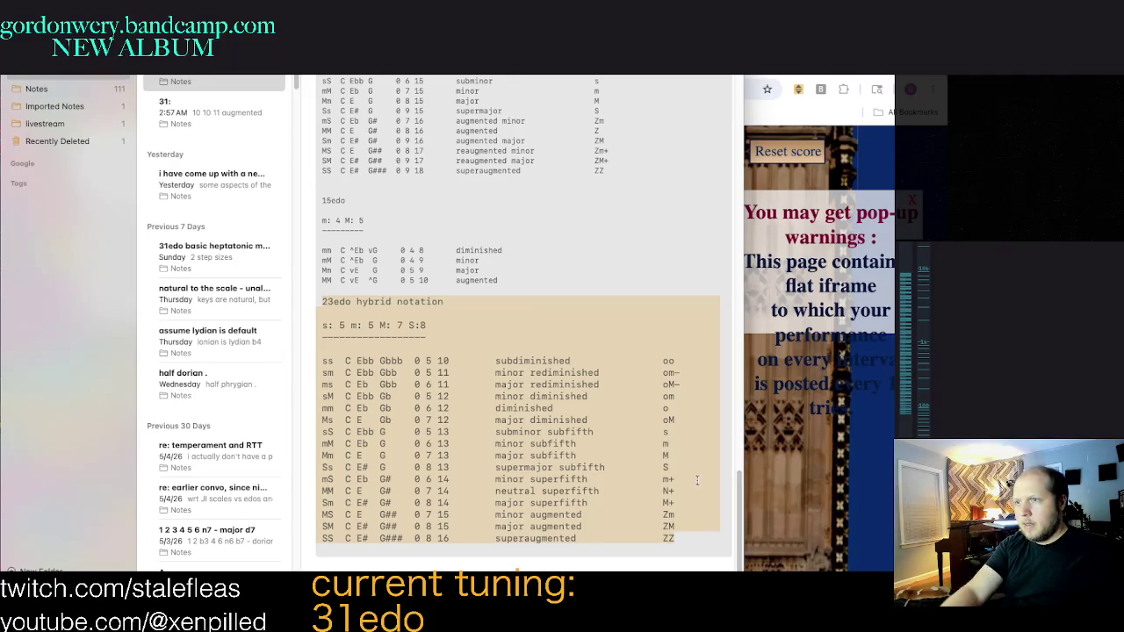
Step: Select the entire 23edo table with its heading and shrink its text back down
click(665, 454)
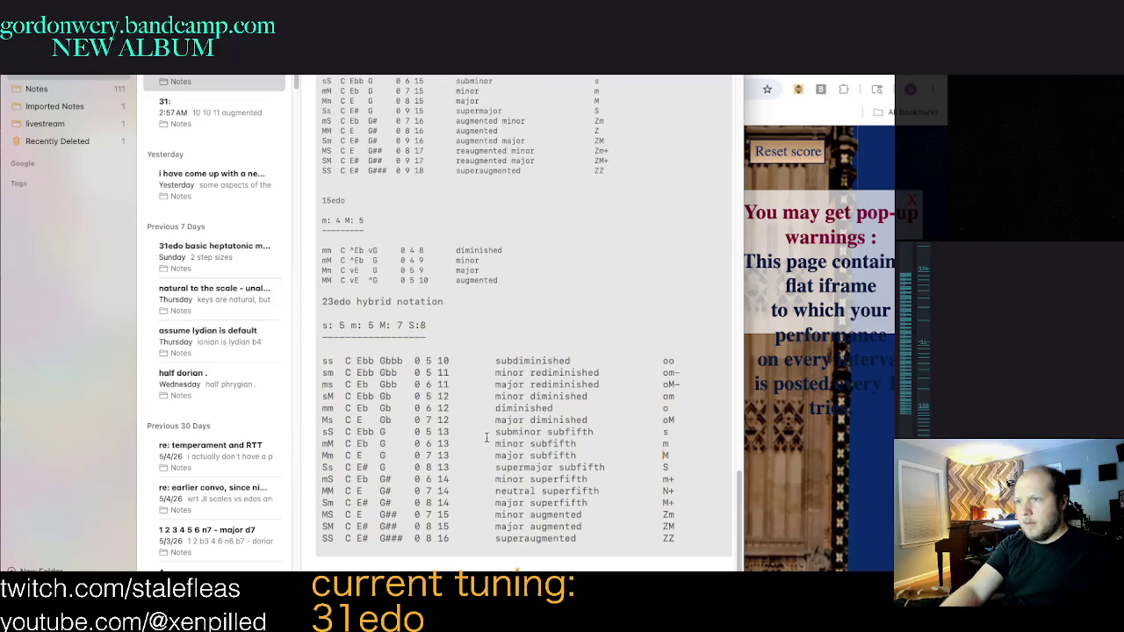
drag(497, 431, 677, 503)
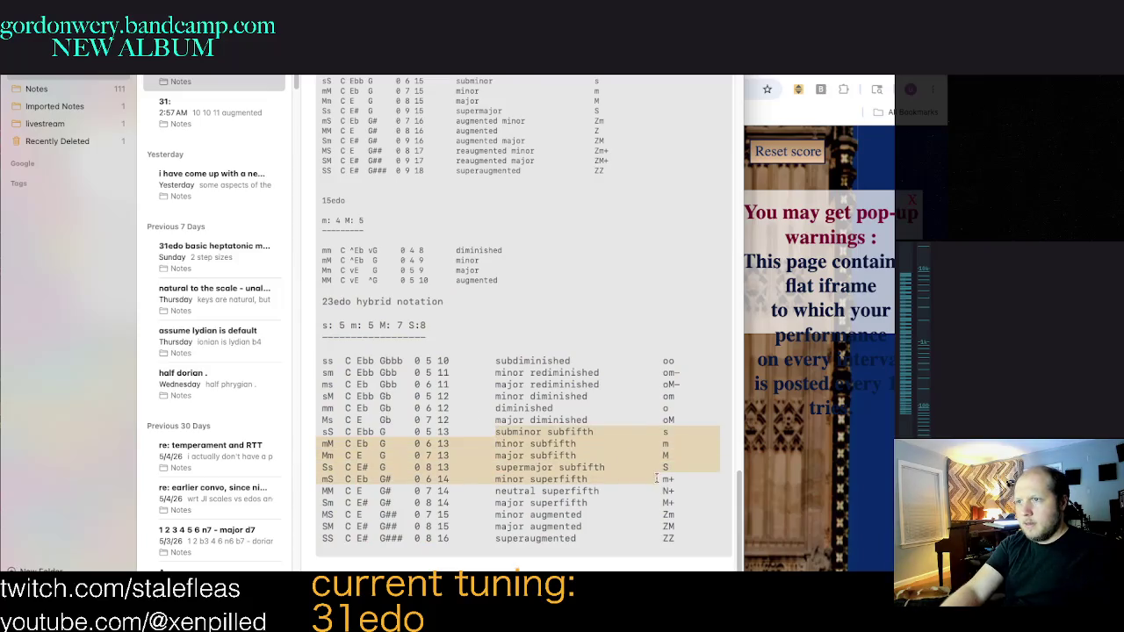
click(680, 501)
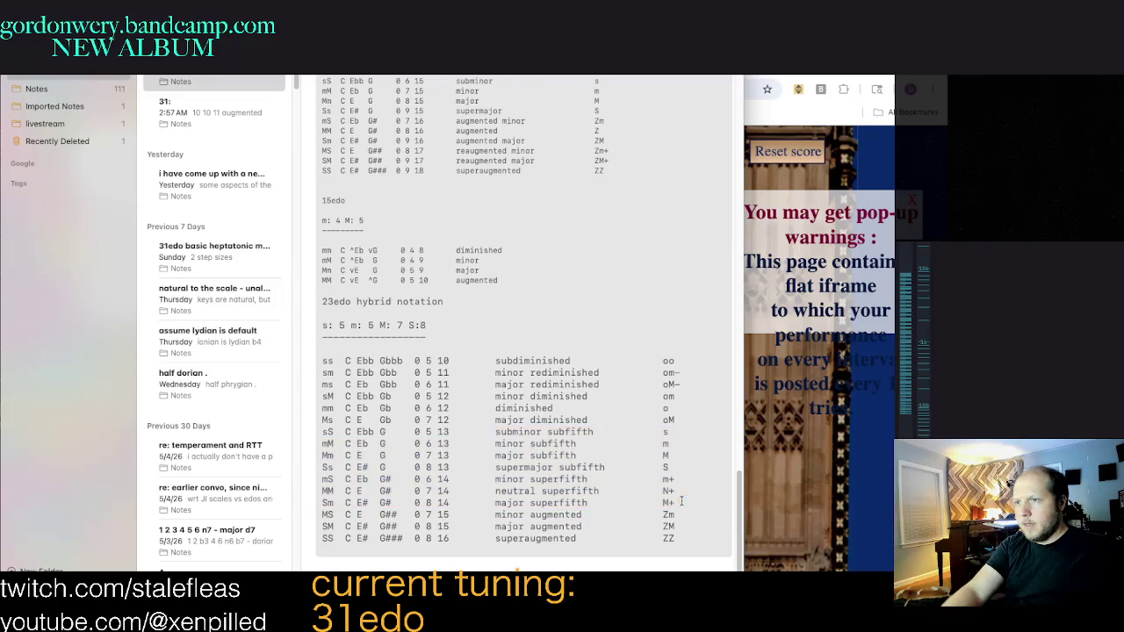
drag(675, 503, 468, 444)
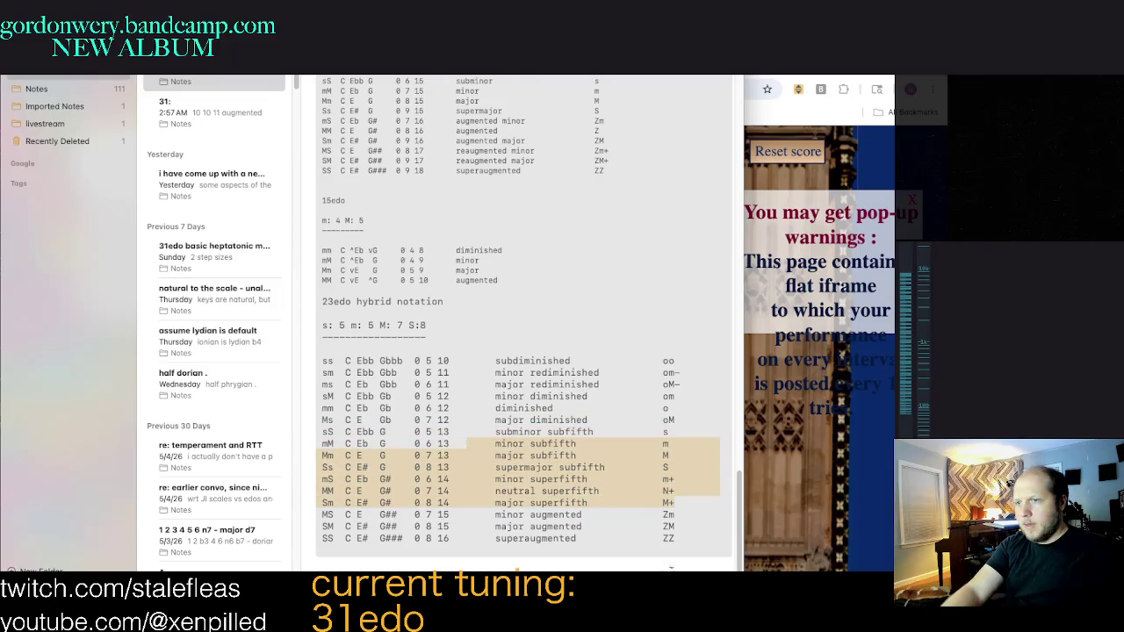
drag(713, 549, 326, 301)
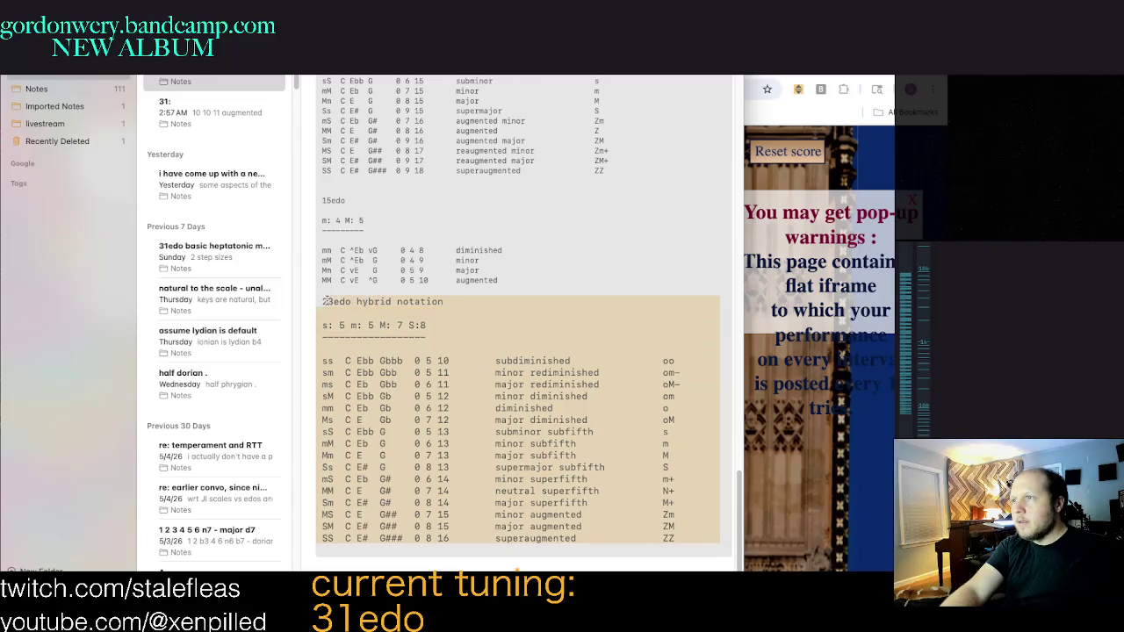
key(super+shift+m)
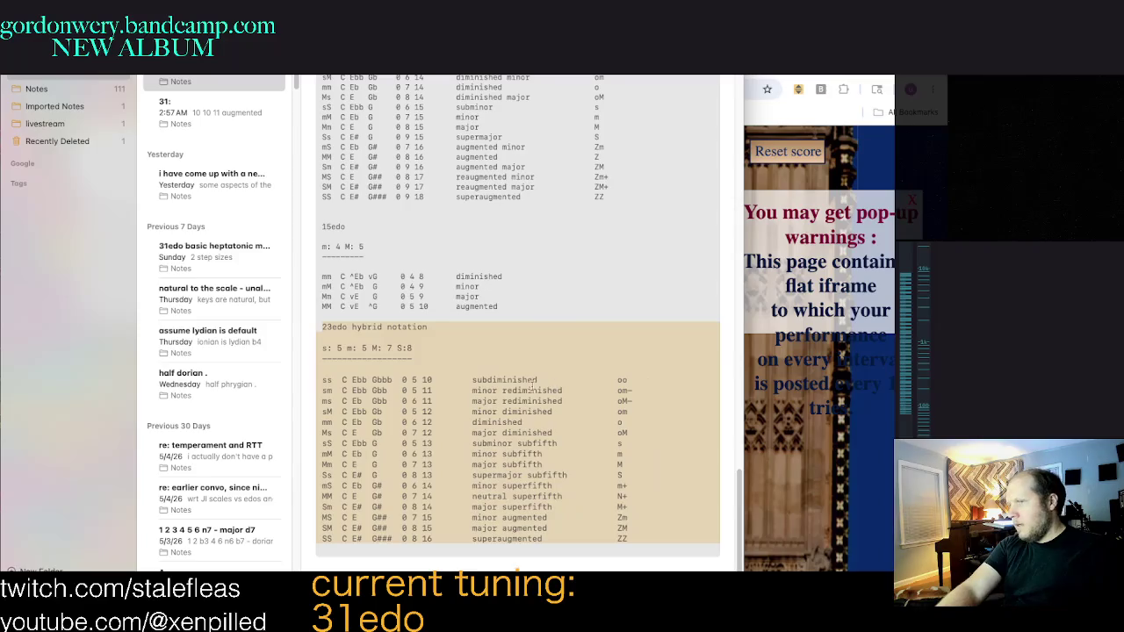
Step: Move the Notes window down and right, and bring the ear-trainer browser forward
click(447, 370)
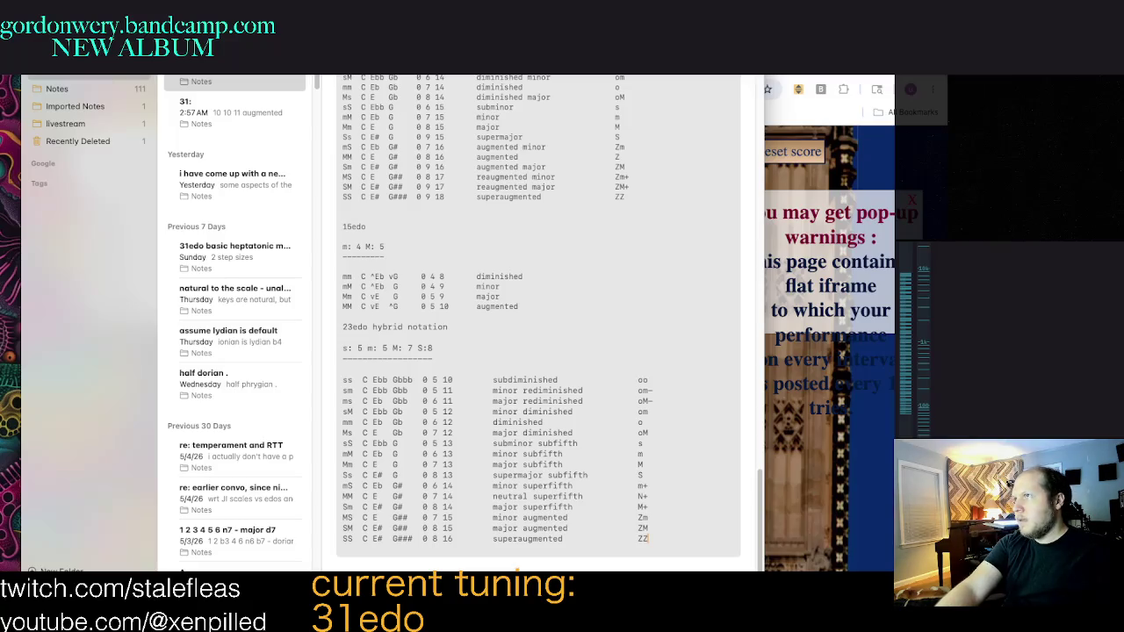
drag(157, 35, 188, 88)
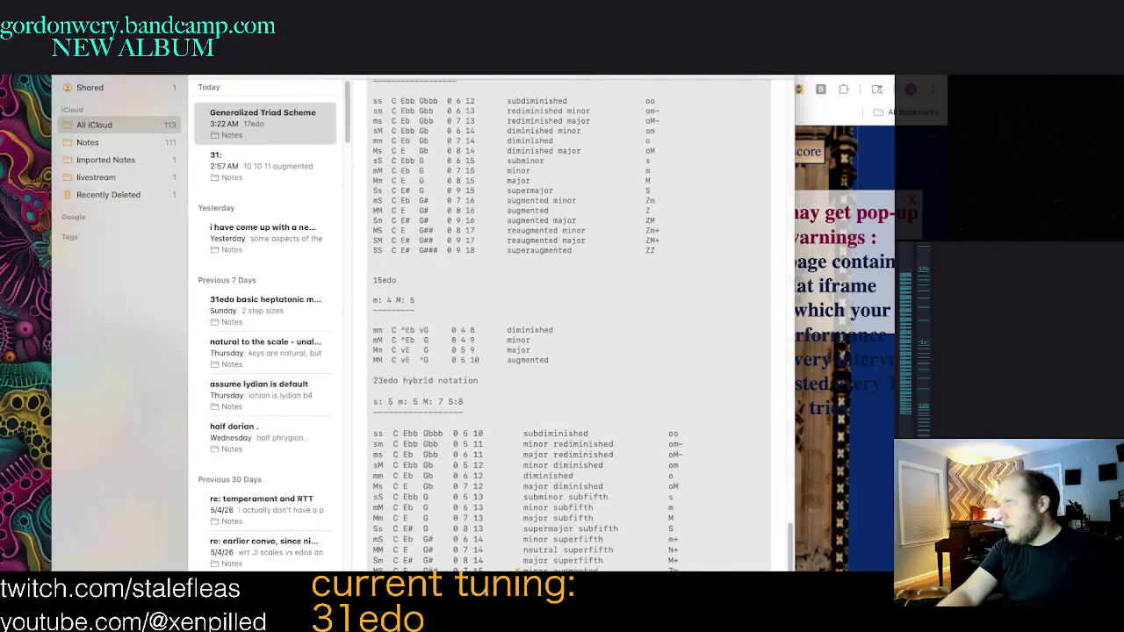
key(super+Tab)
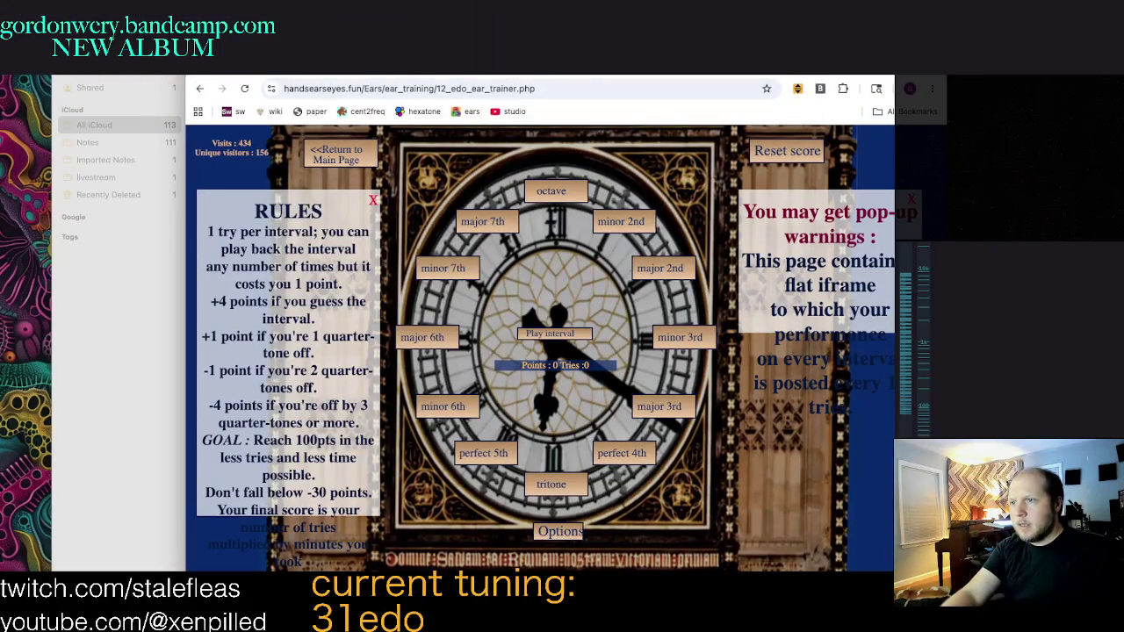
Step: Open the Quarter Tones (50 cents steps) ear trainer from the main page and play an interval
click(325, 150)
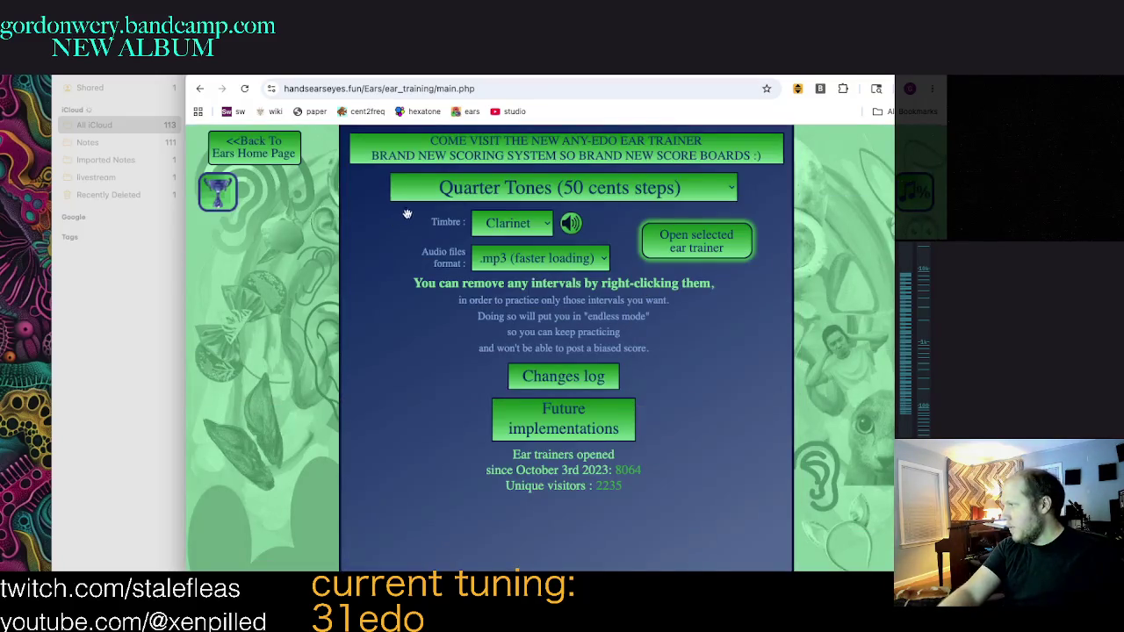
click(703, 242)
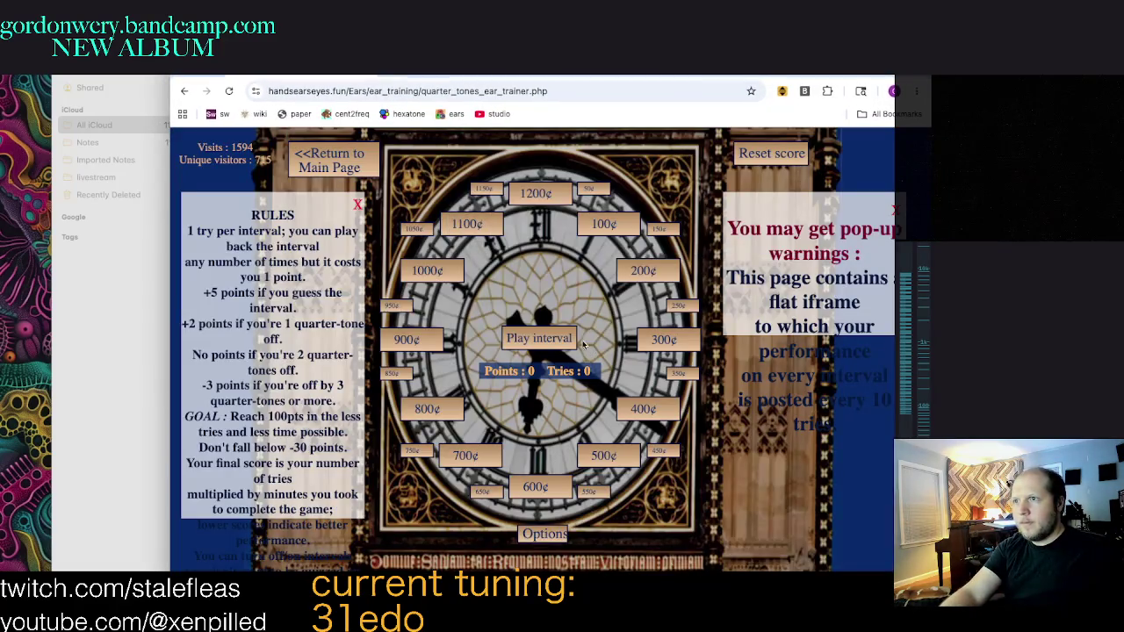
click(544, 339)
Step: Answer quarter-tone interval rounds with 300, 750, 700, 950 and about 1000 cents
click(664, 340)
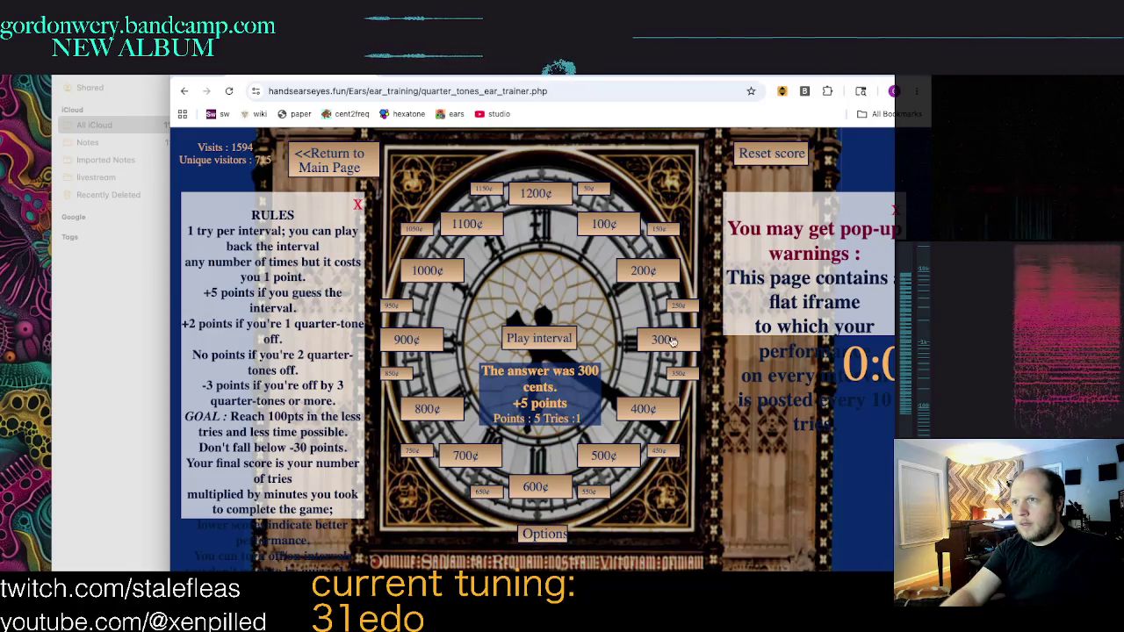
click(555, 341)
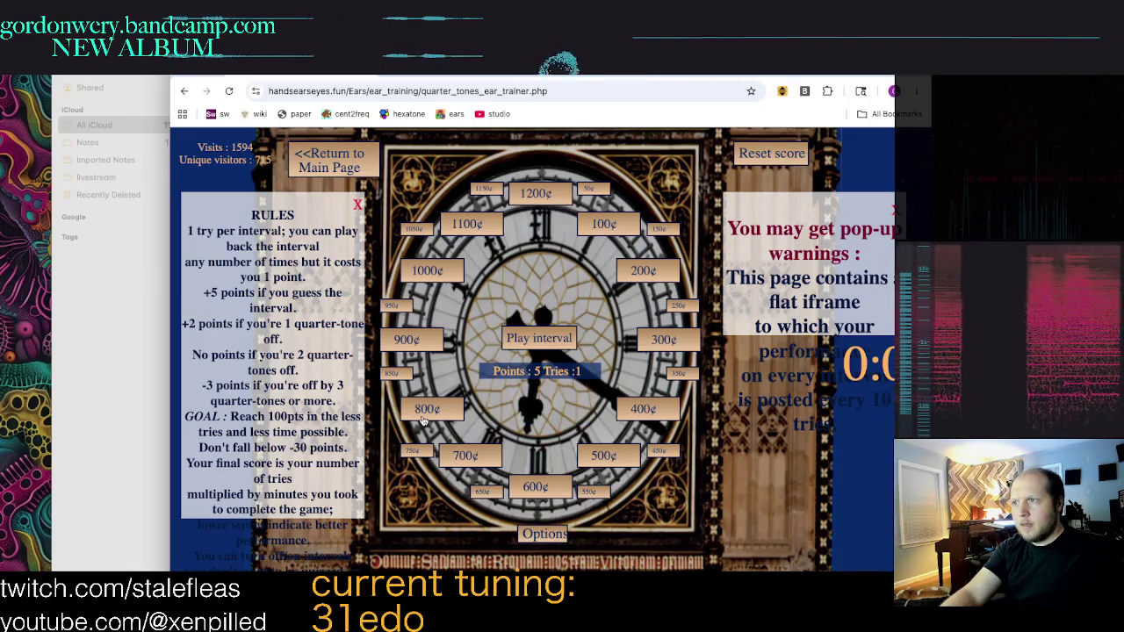
click(414, 453)
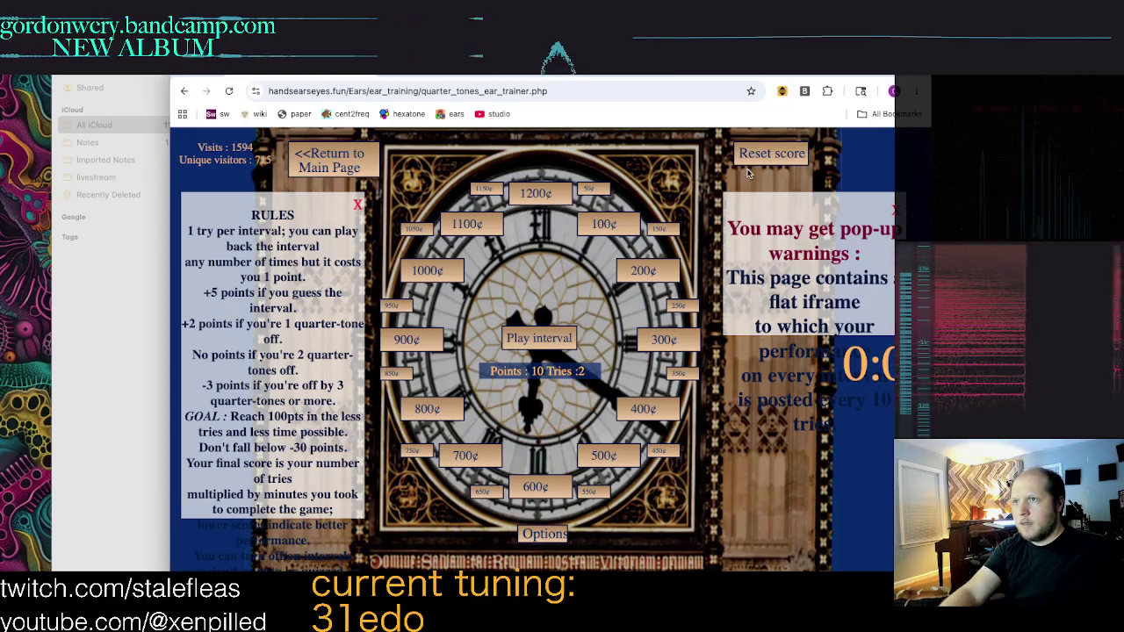
click(466, 454)
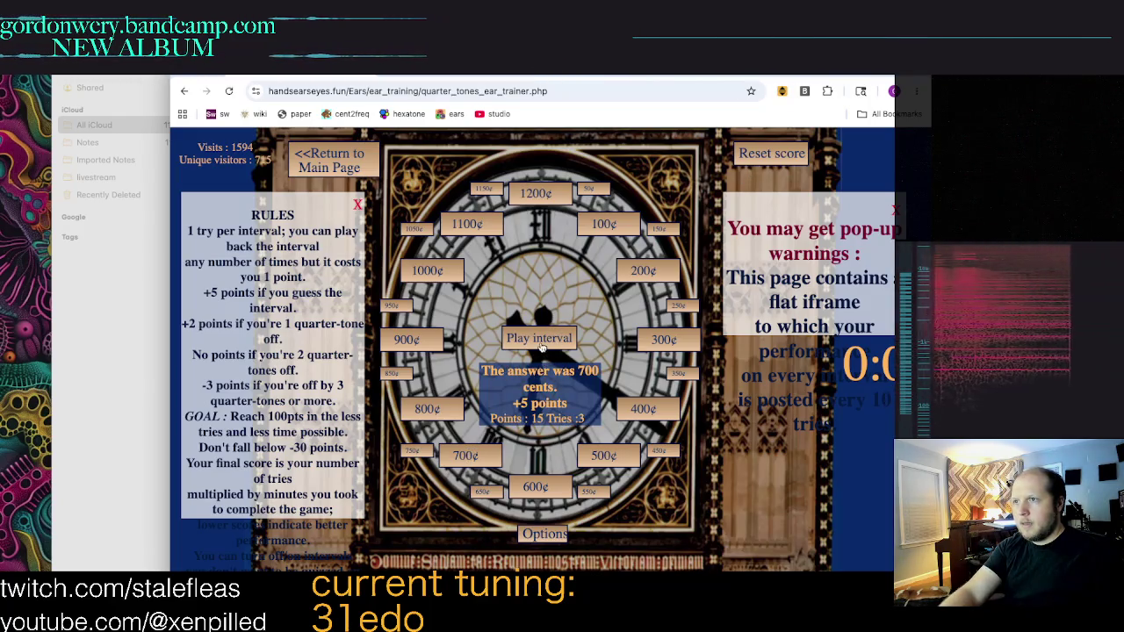
click(393, 304)
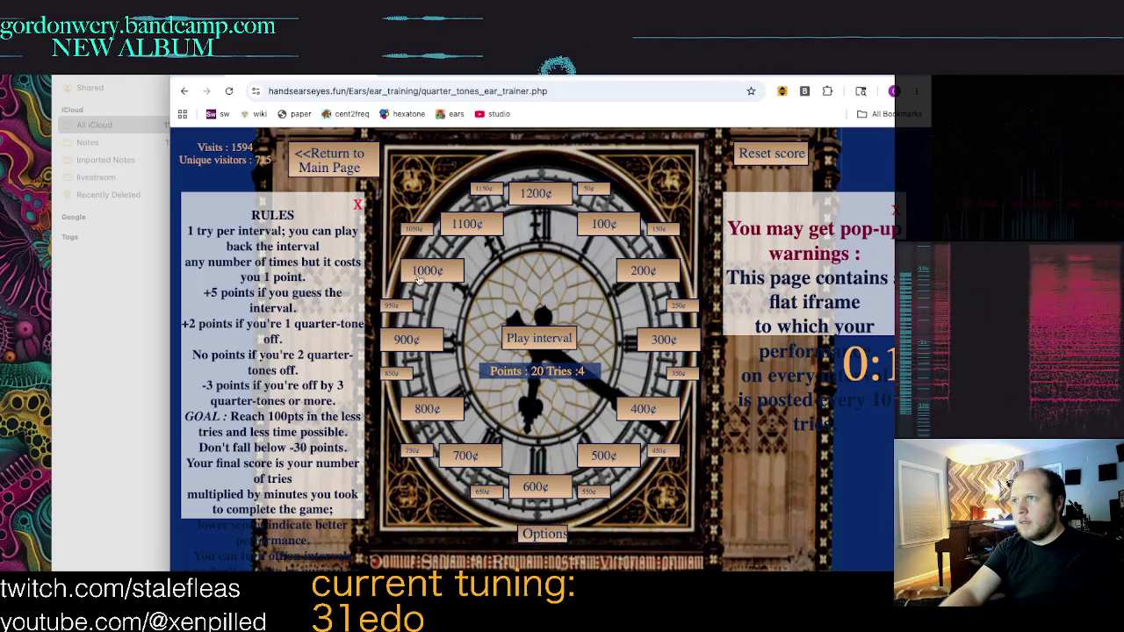
click(422, 232)
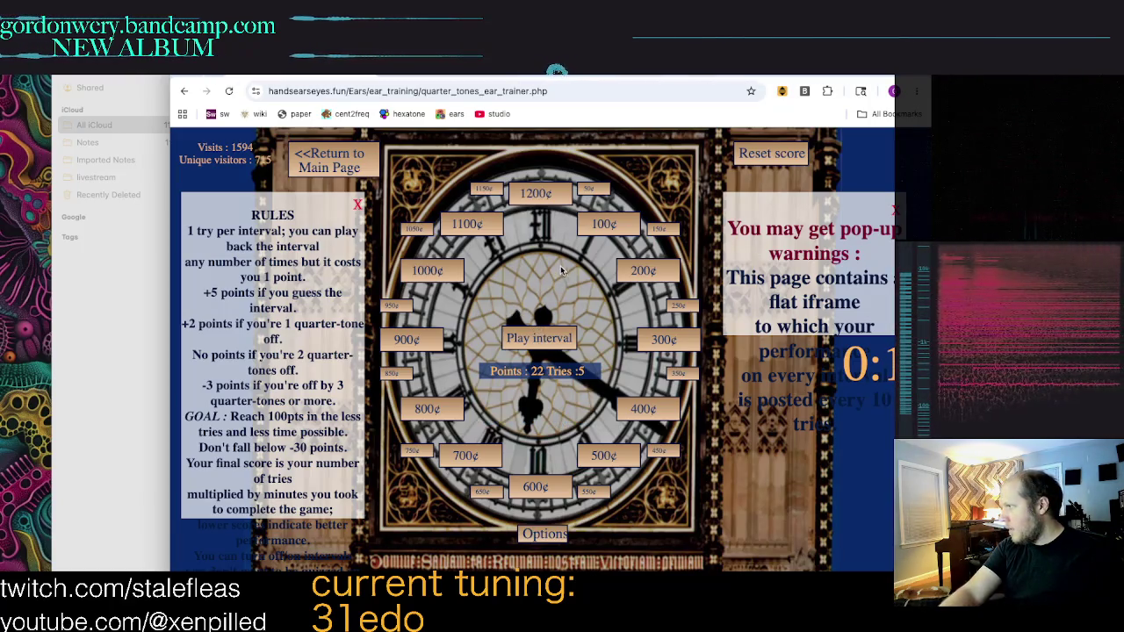
click(410, 228)
Step: Play further intervals and answer 1200 cents, a correct 5-pointer, 1150 and 750 cents
click(547, 346)
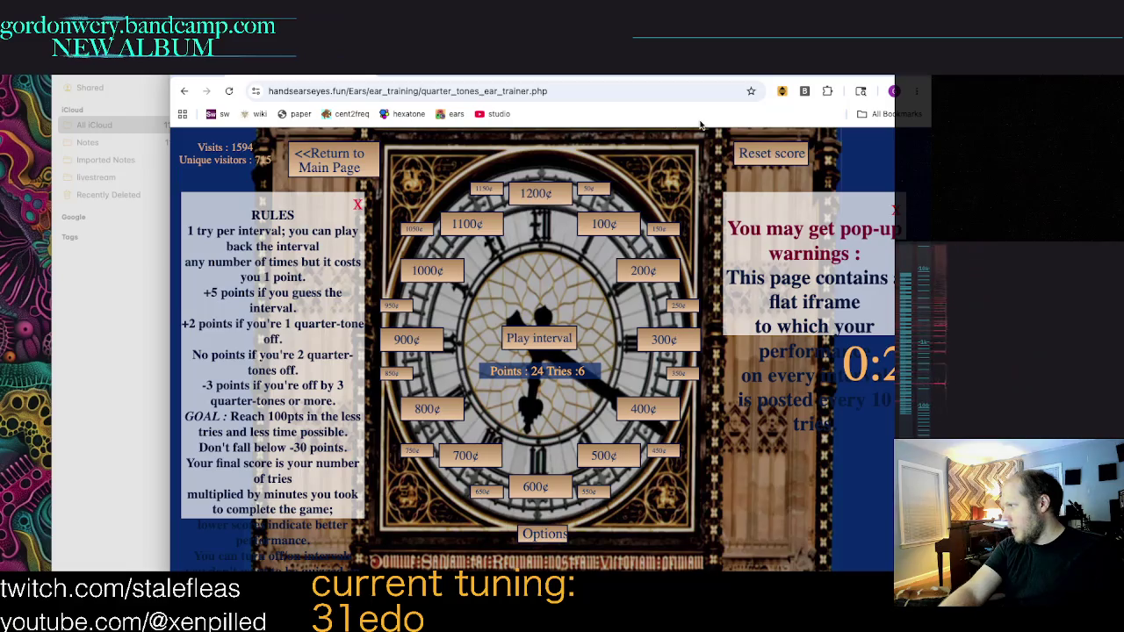
click(546, 195)
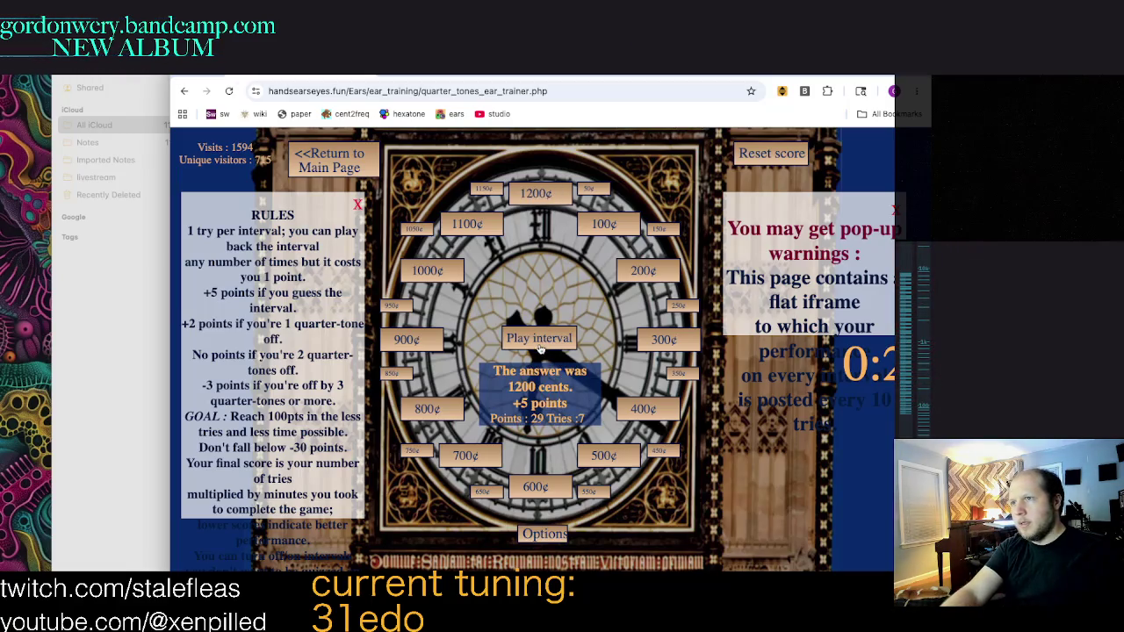
click(539, 344)
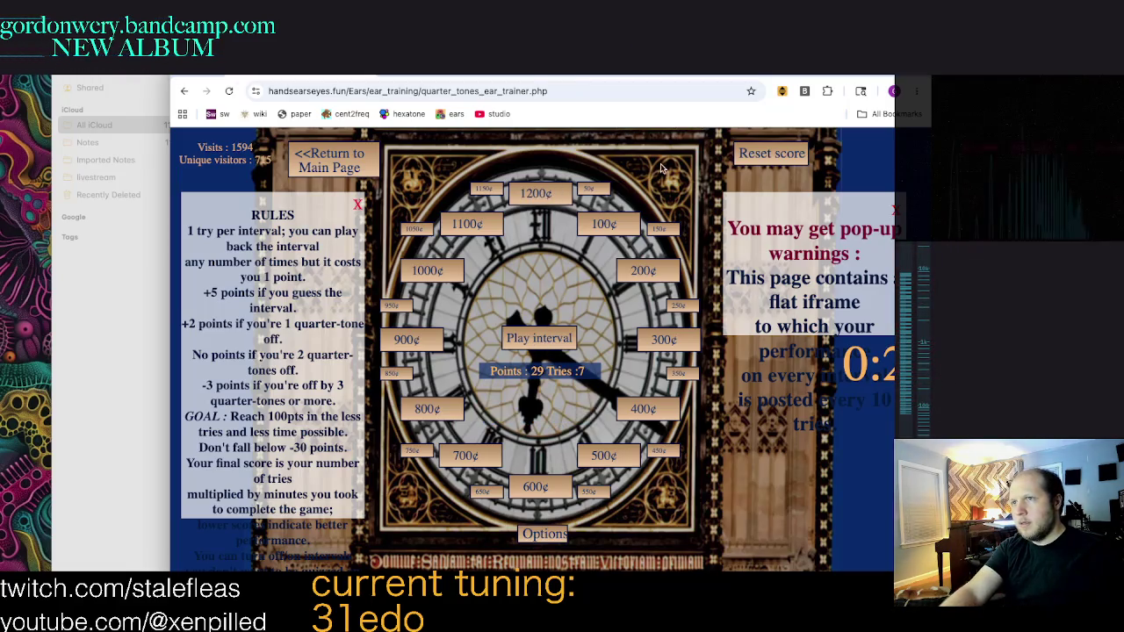
click(406, 372)
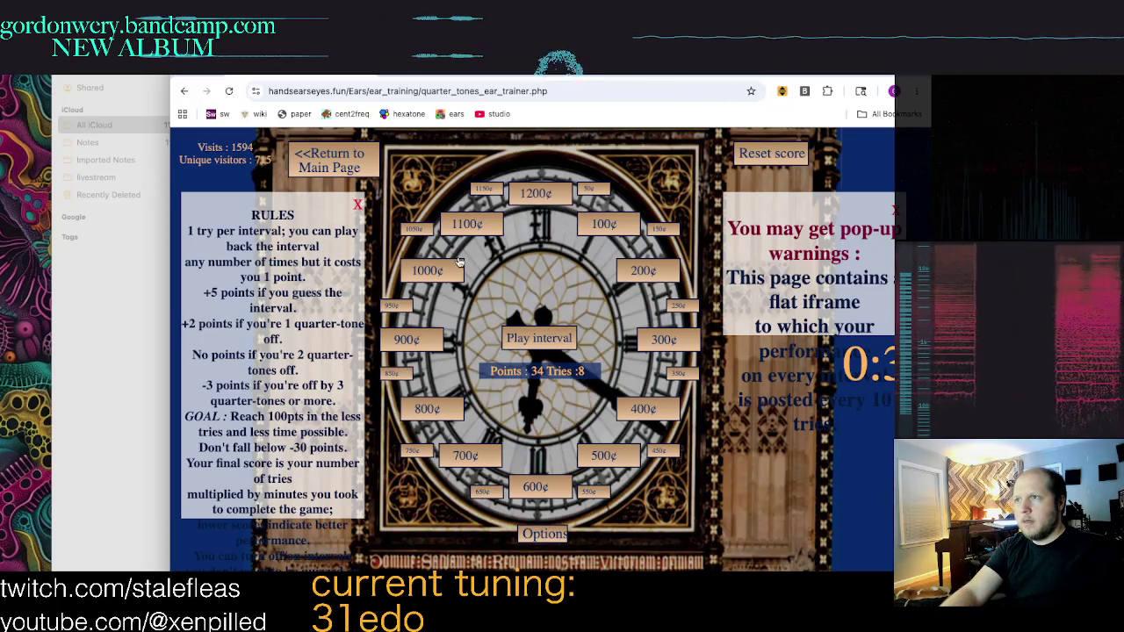
click(482, 189)
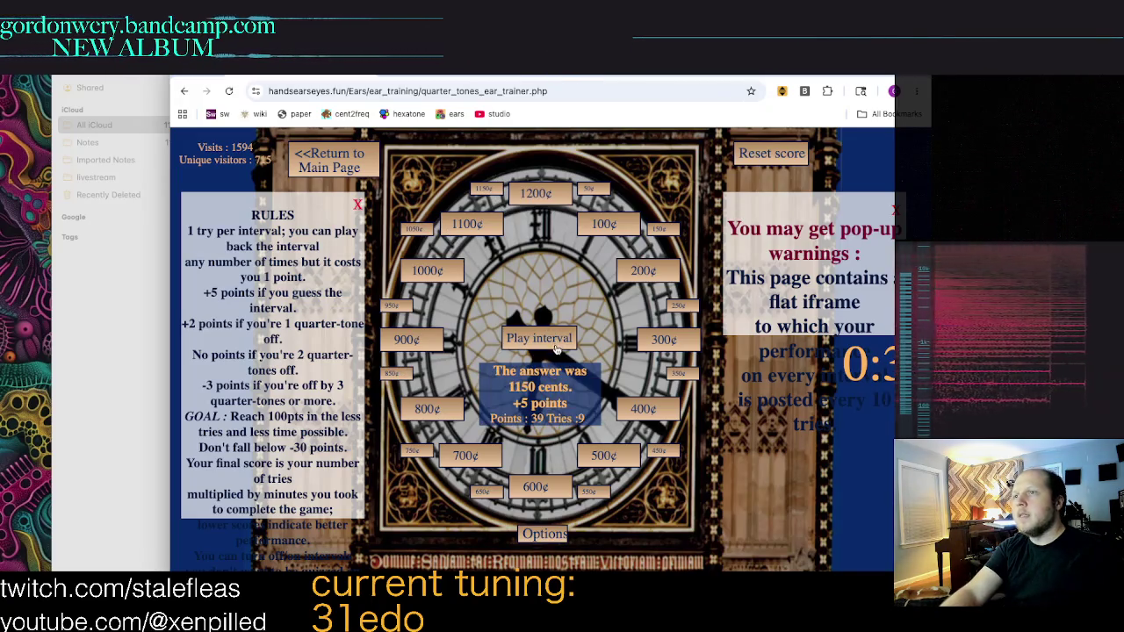
click(554, 346)
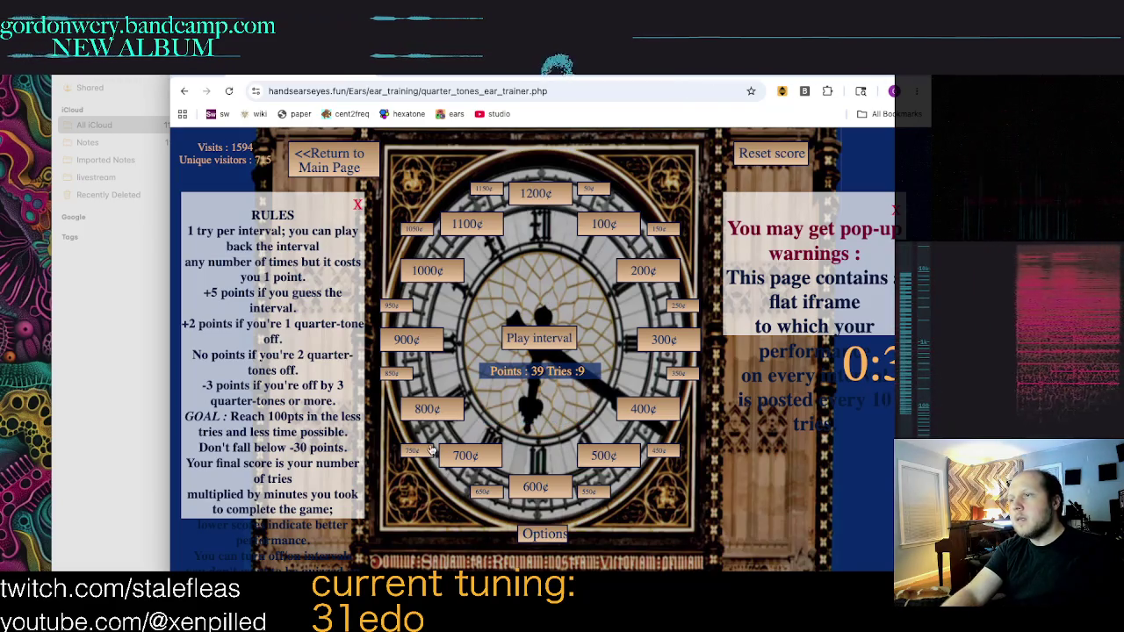
click(430, 451)
Step: Answer the next intervals as 200, 150 and 500 cents, plus two 5-point correct answers
click(562, 343)
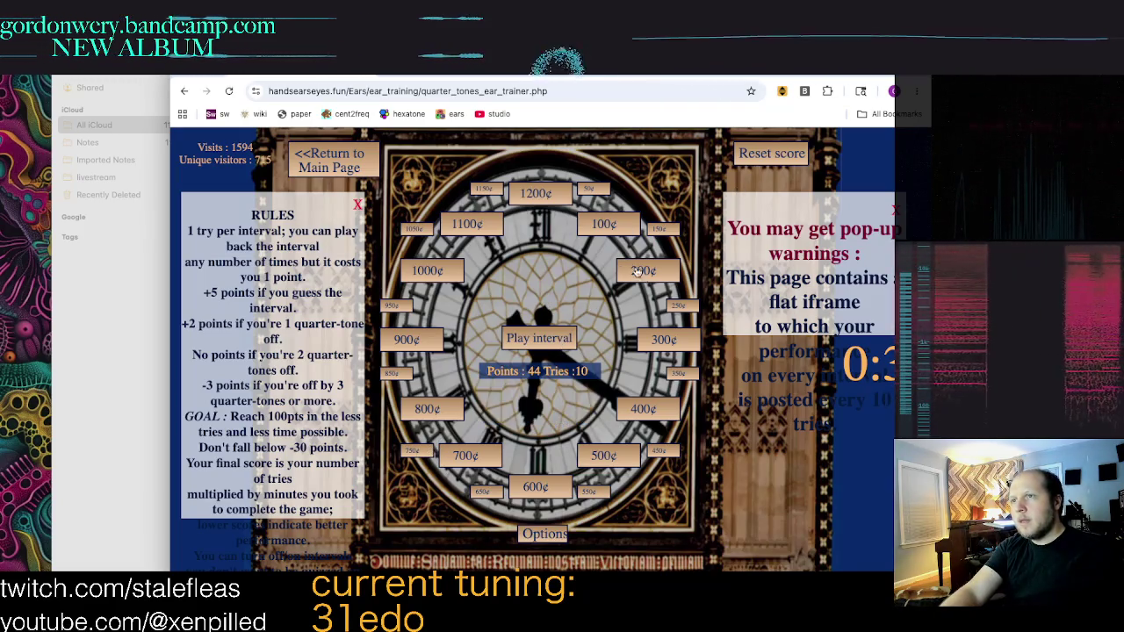
click(643, 269)
click(556, 341)
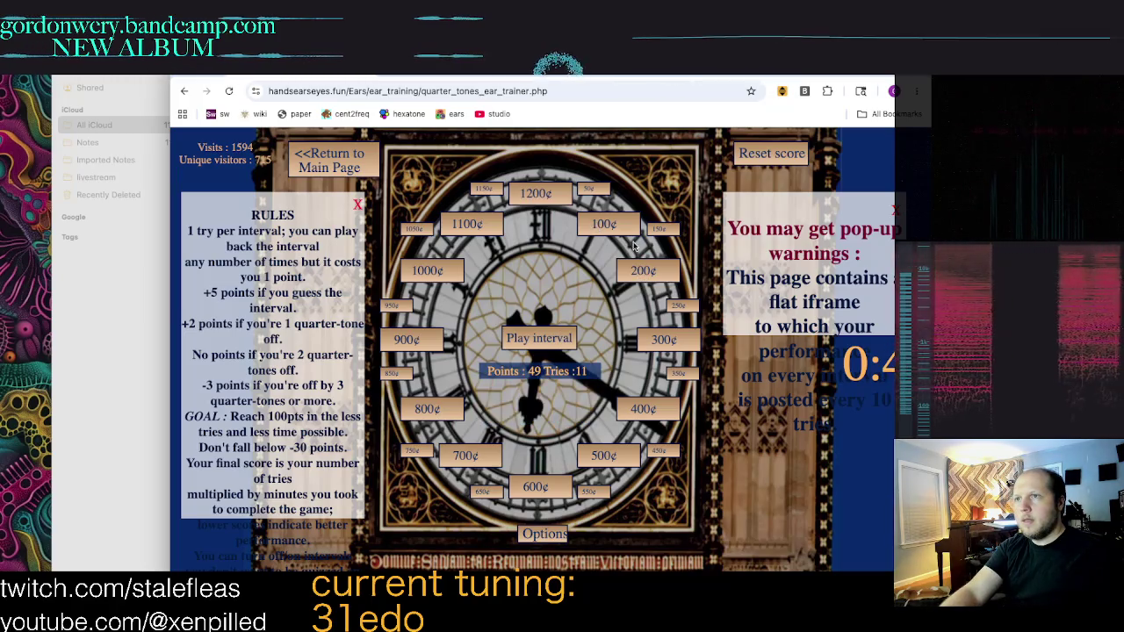
click(650, 230)
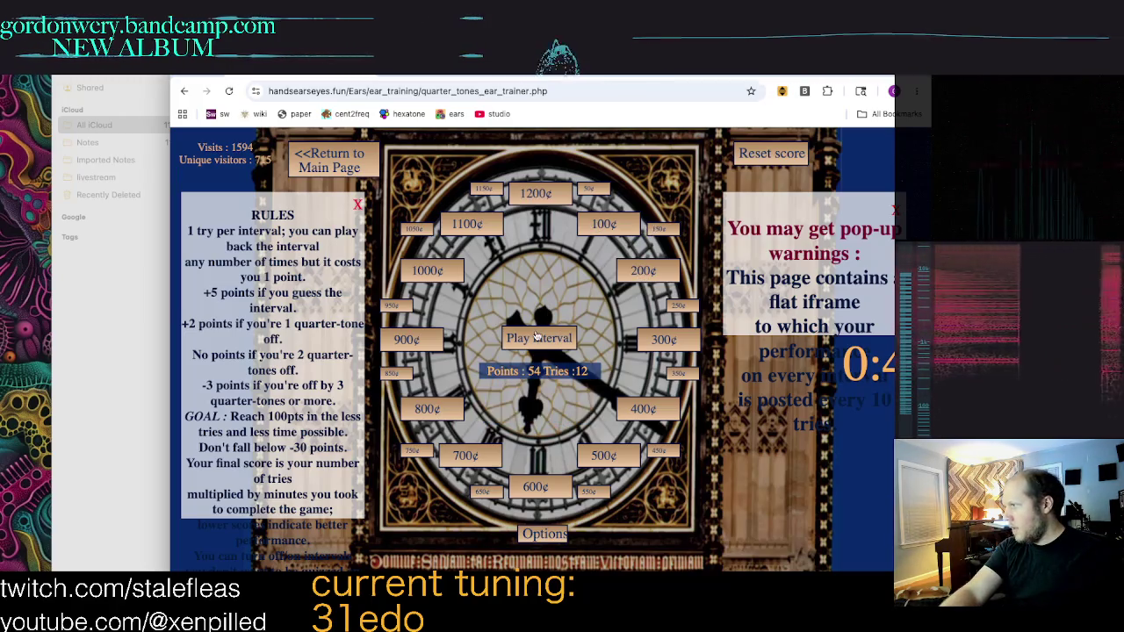
click(623, 456)
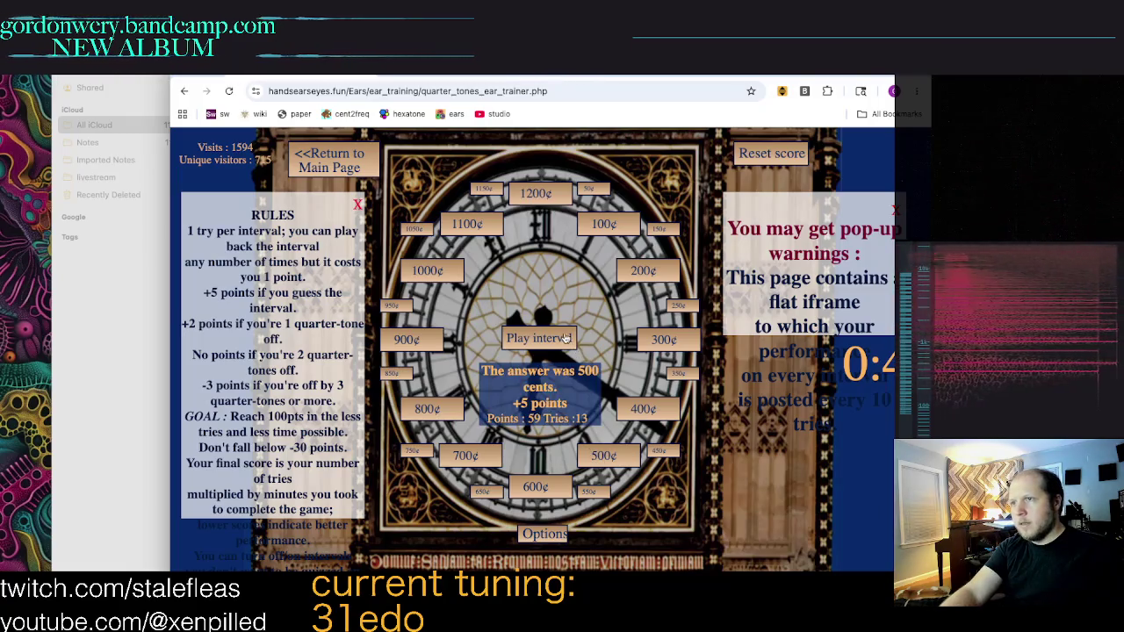
click(555, 339)
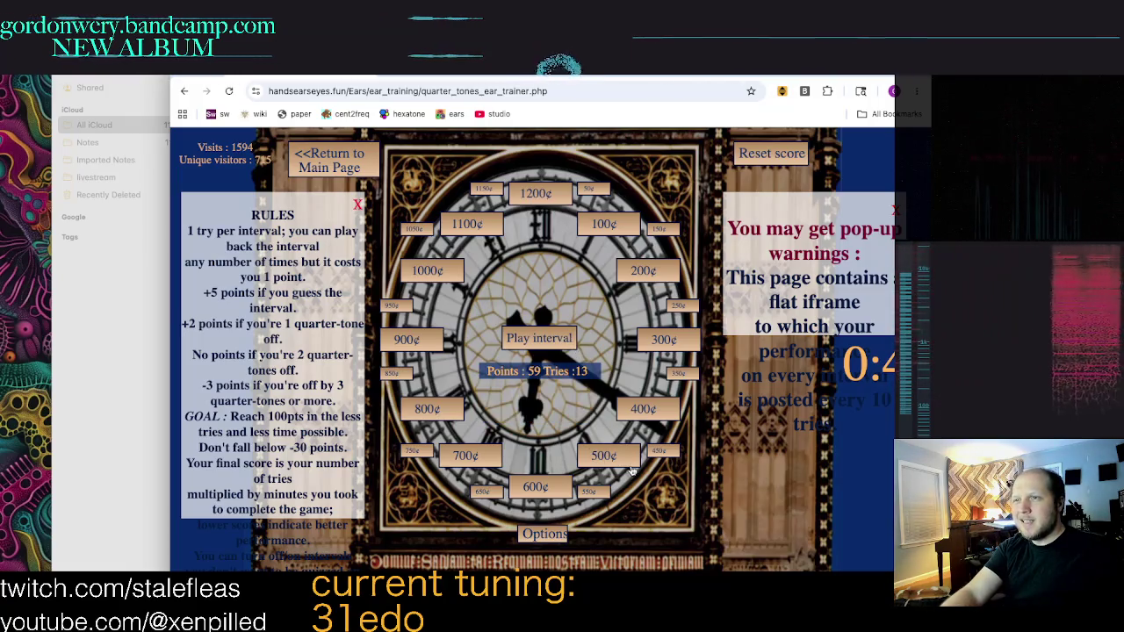
click(617, 458)
click(550, 341)
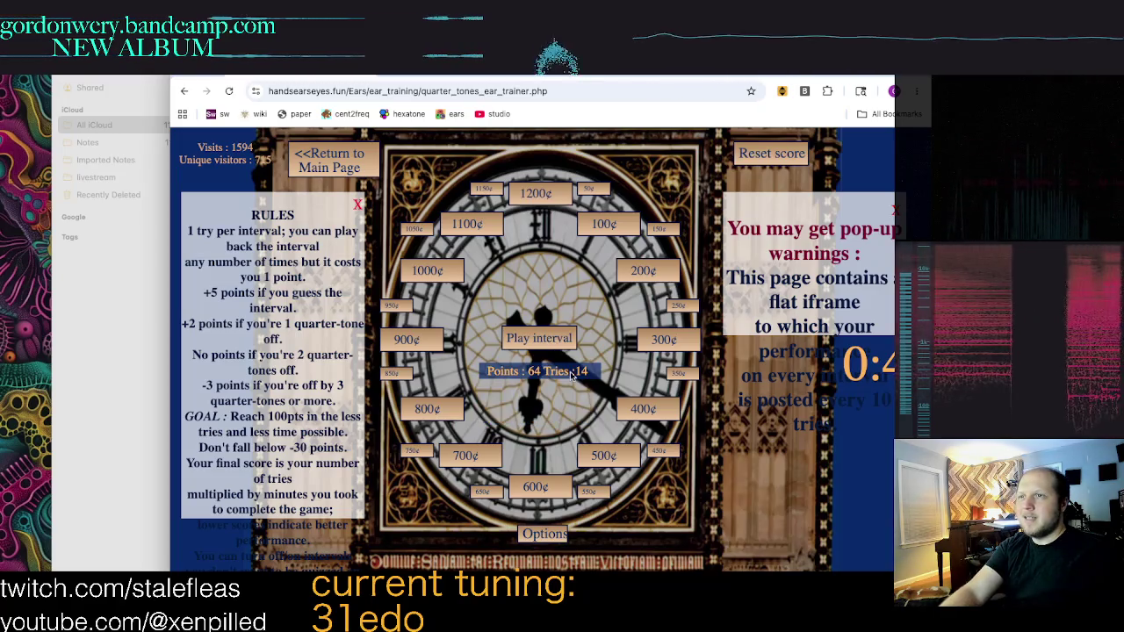
click(657, 453)
Step: Finish the round past 96 points at try 21, guessing 150 and 100 cents, then close the quiz tab
click(540, 339)
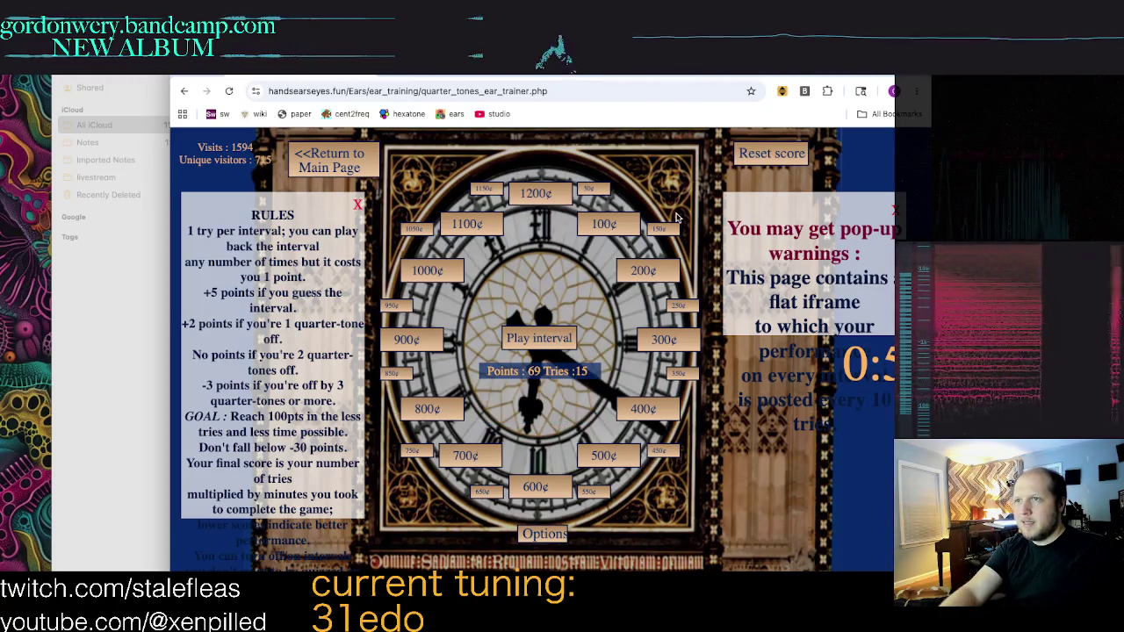
click(663, 231)
click(556, 336)
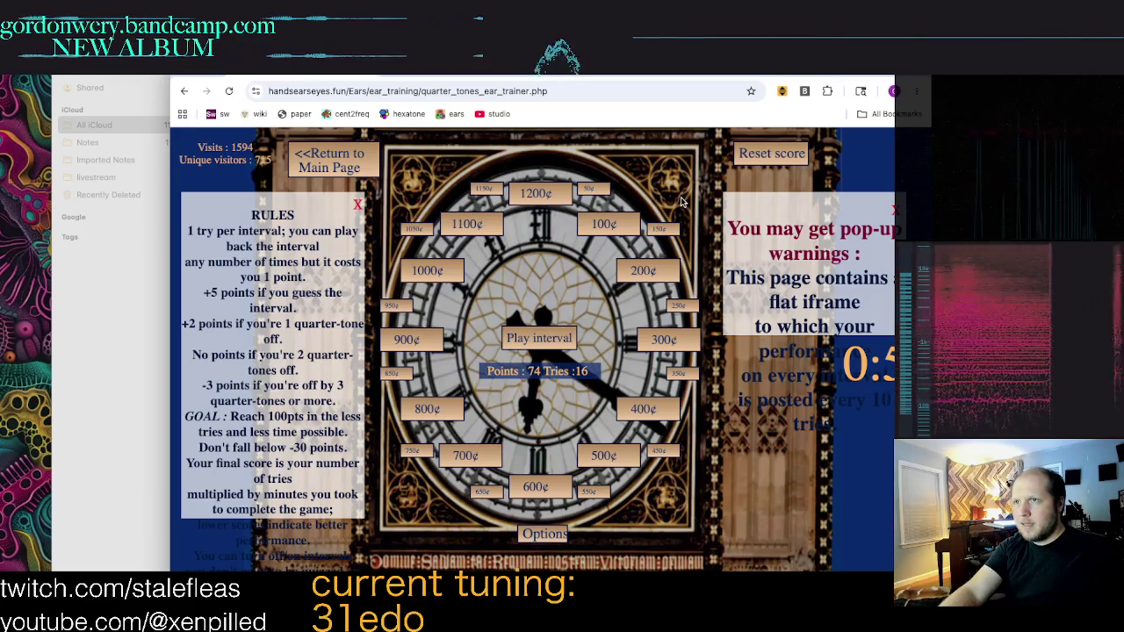
click(663, 345)
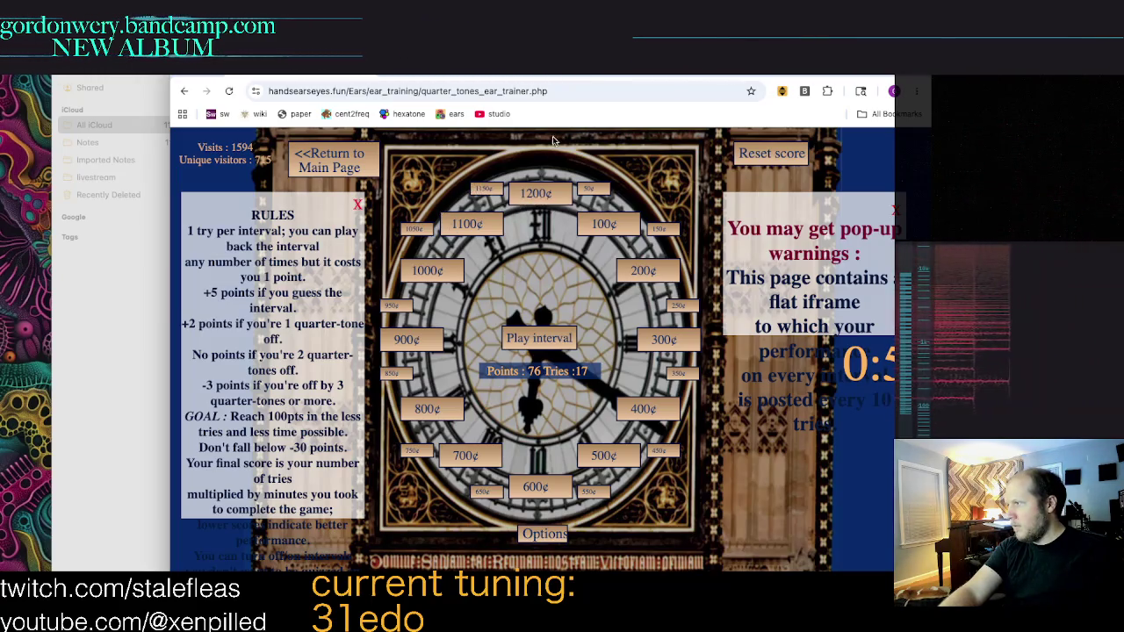
click(493, 187)
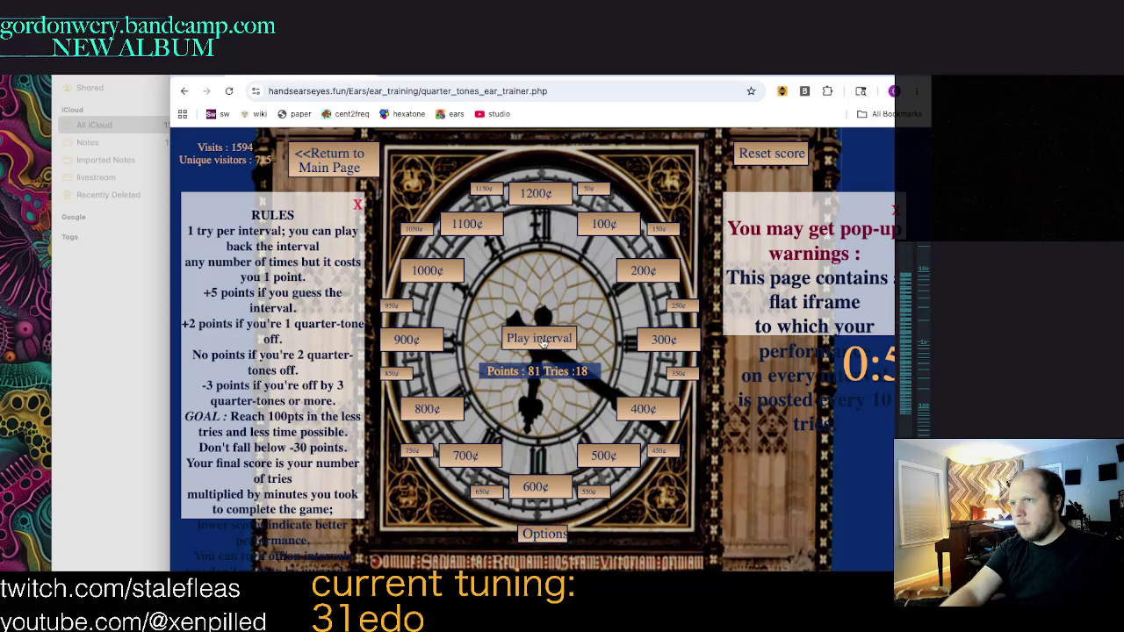
click(482, 492)
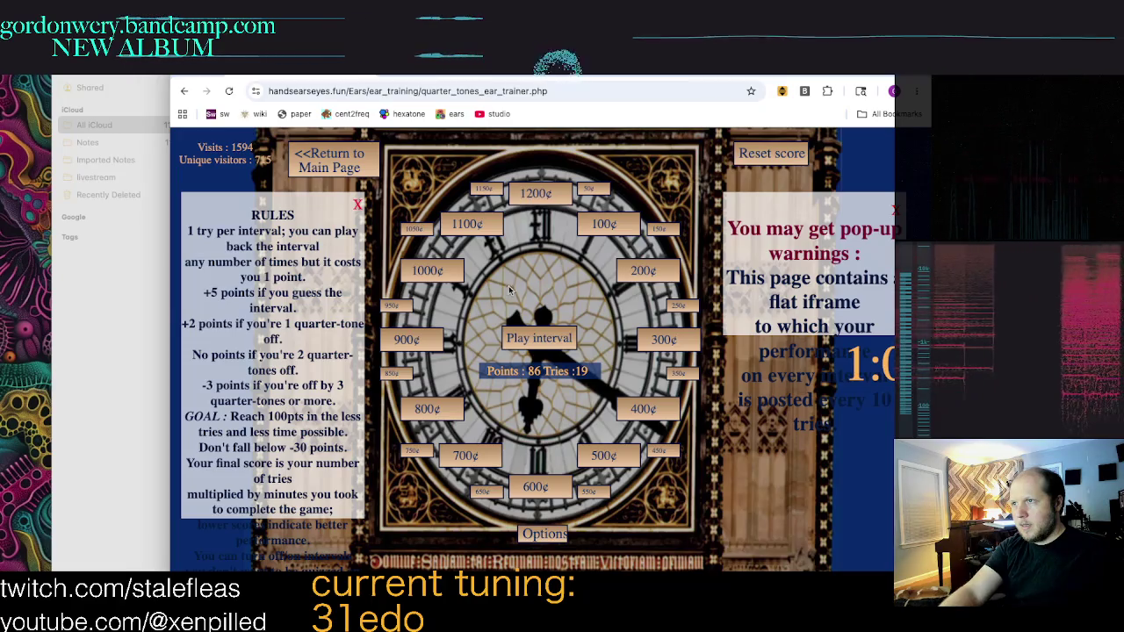
click(603, 224)
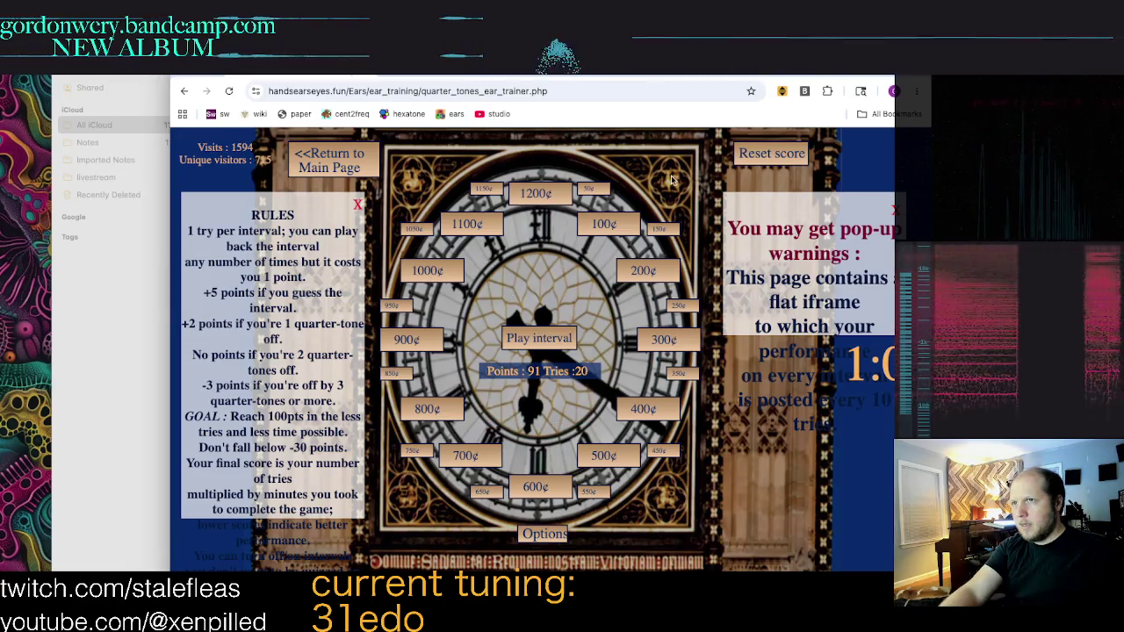
click(659, 228)
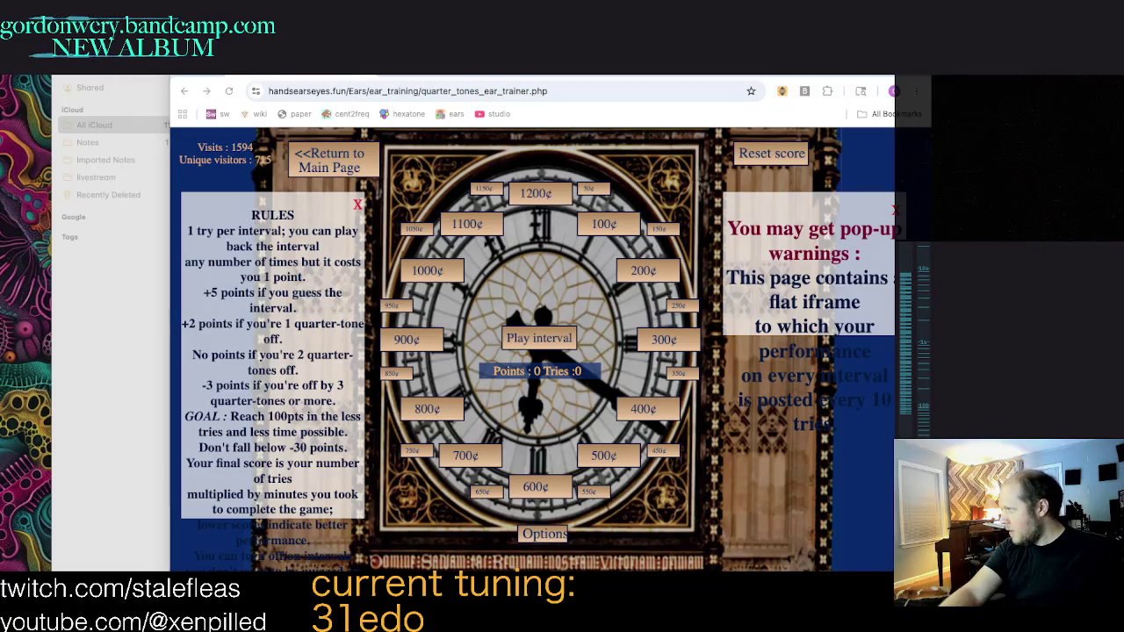
key(ctrl+w)
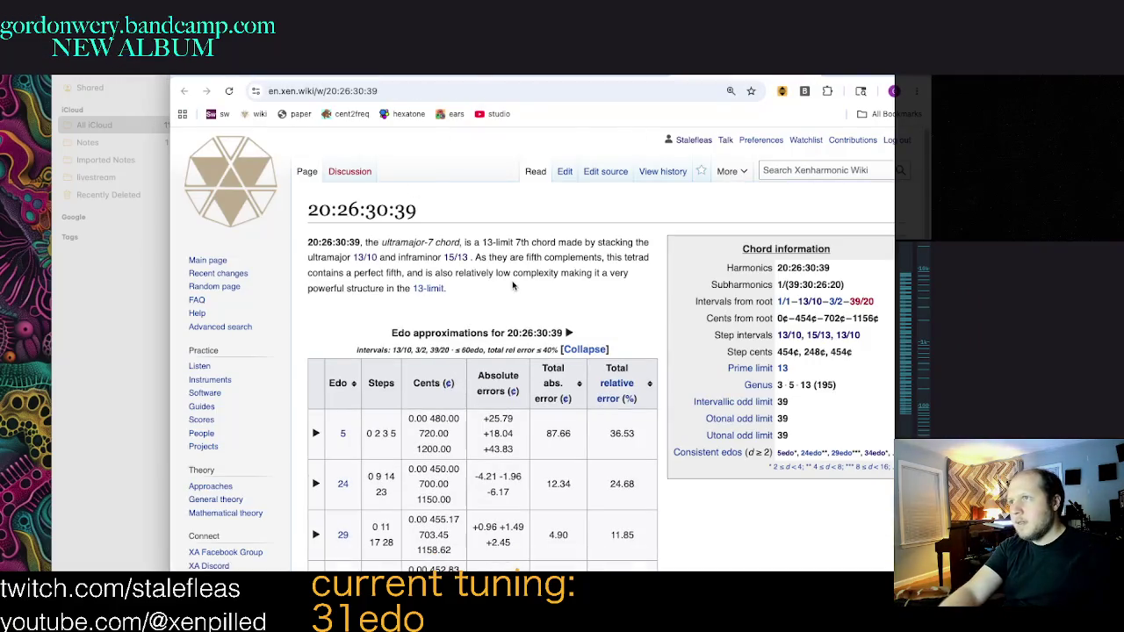
Step: Scroll through the 20:26:30:39 chord article's edo approximations table, from 5edo to 58edo
scroll(629, 275, down, 1)
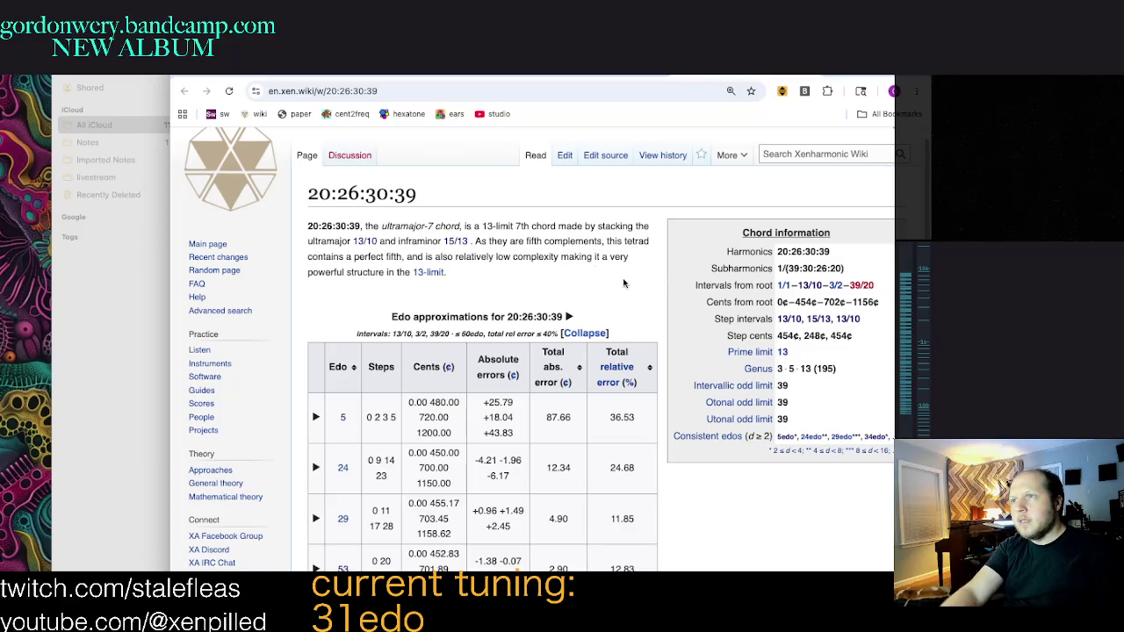
scroll(666, 290, down, 1)
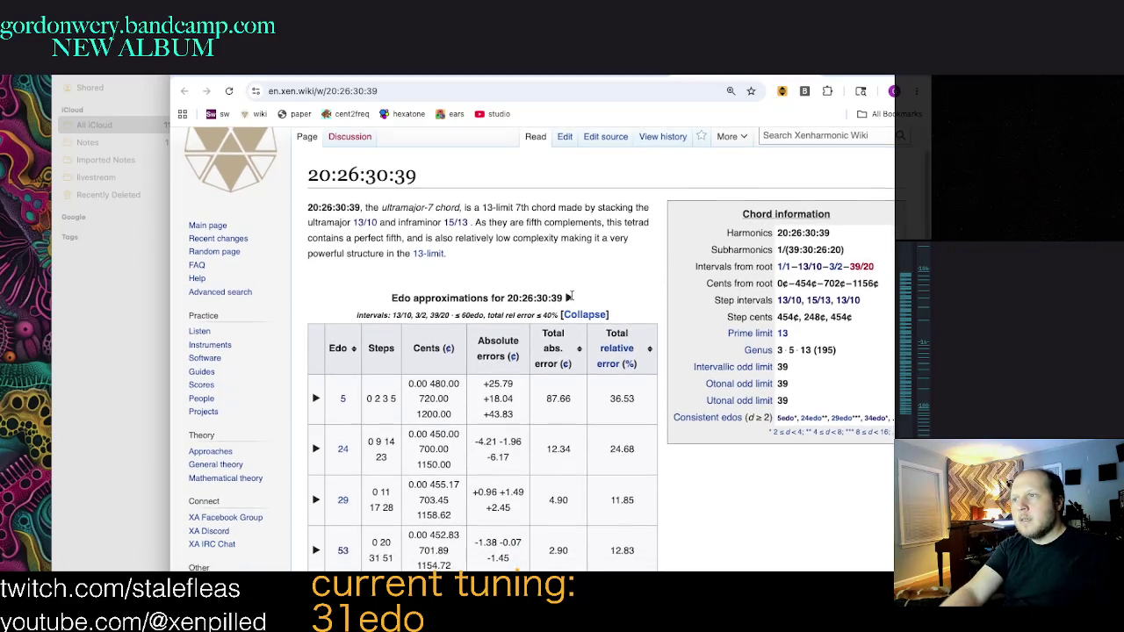
scroll(339, 389, down, 2)
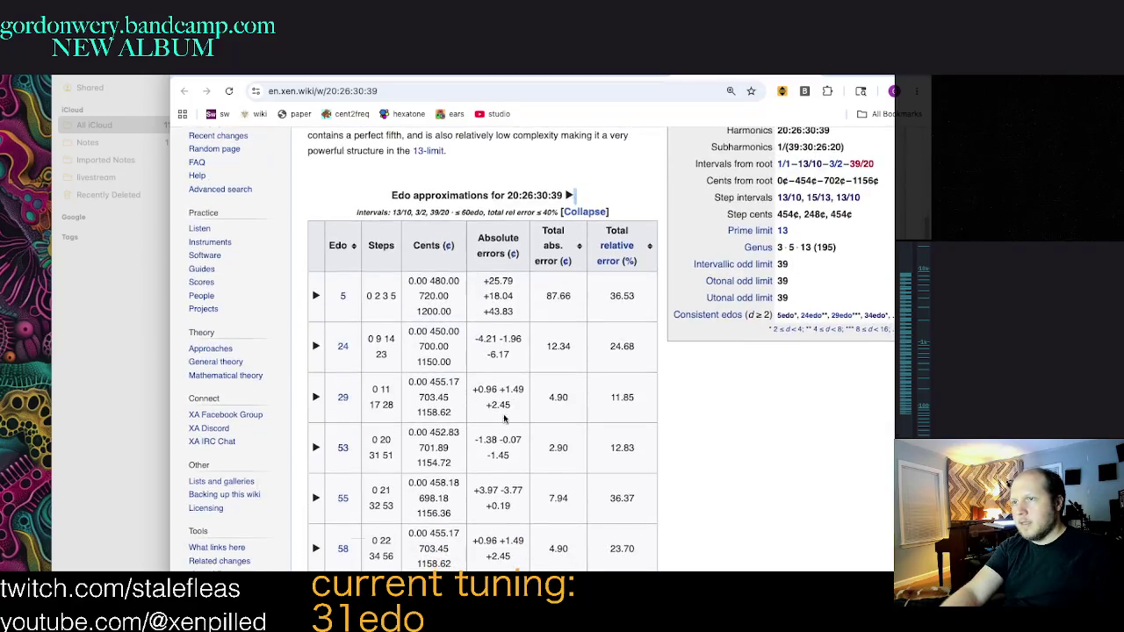
scroll(479, 374, down, 2)
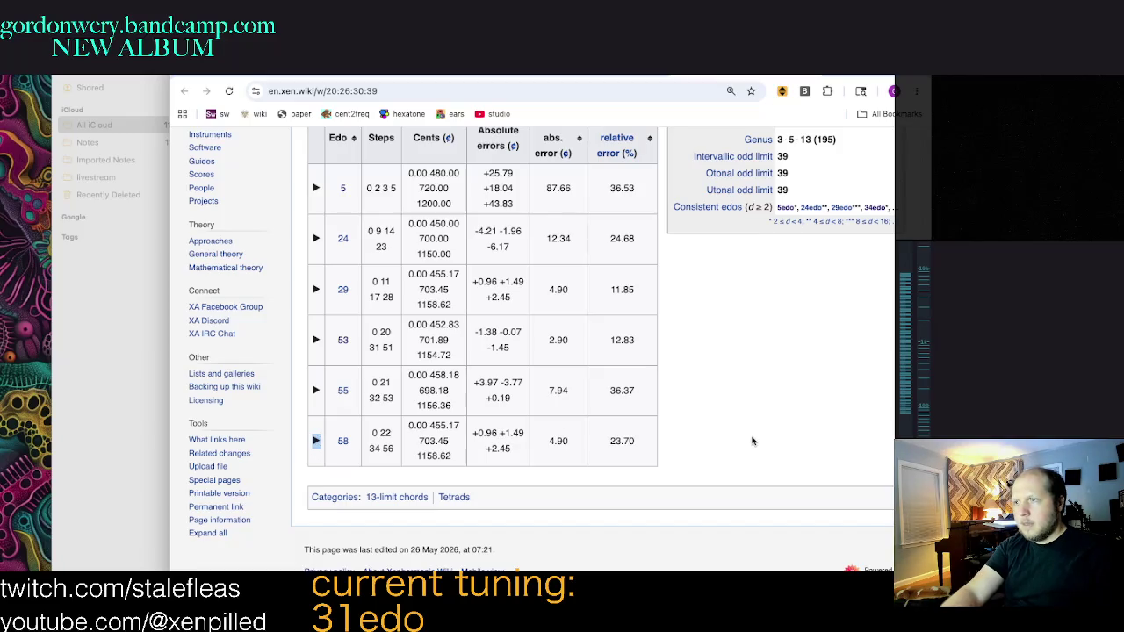
scroll(753, 441, up, 1)
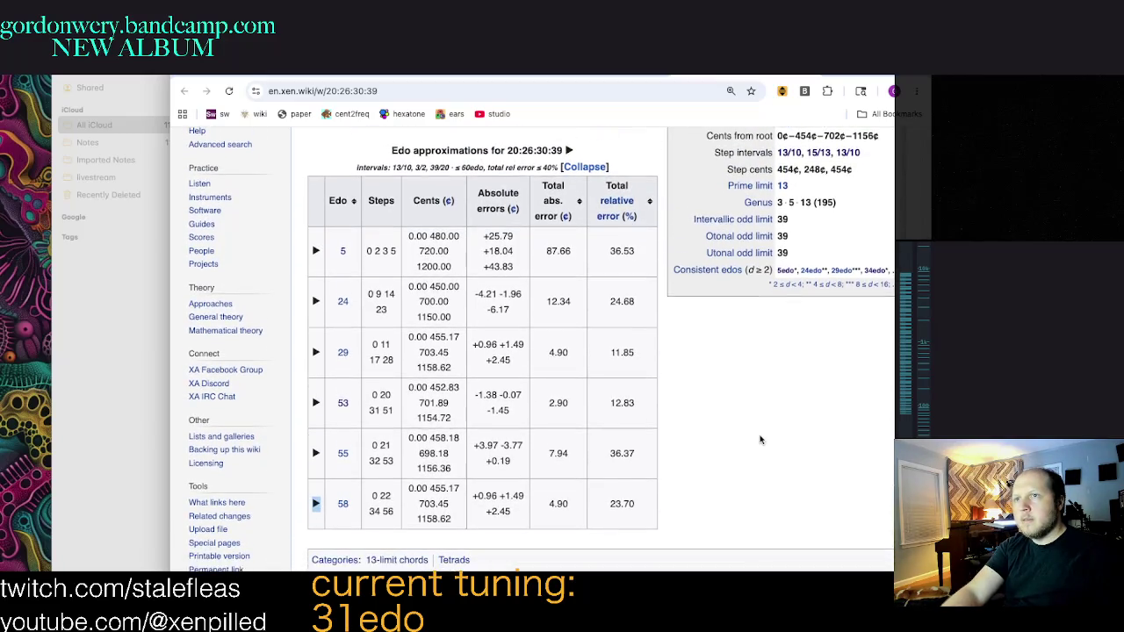
scroll(761, 440, down, 2)
scroll(614, 444, up, 3)
scroll(456, 492, down, 2)
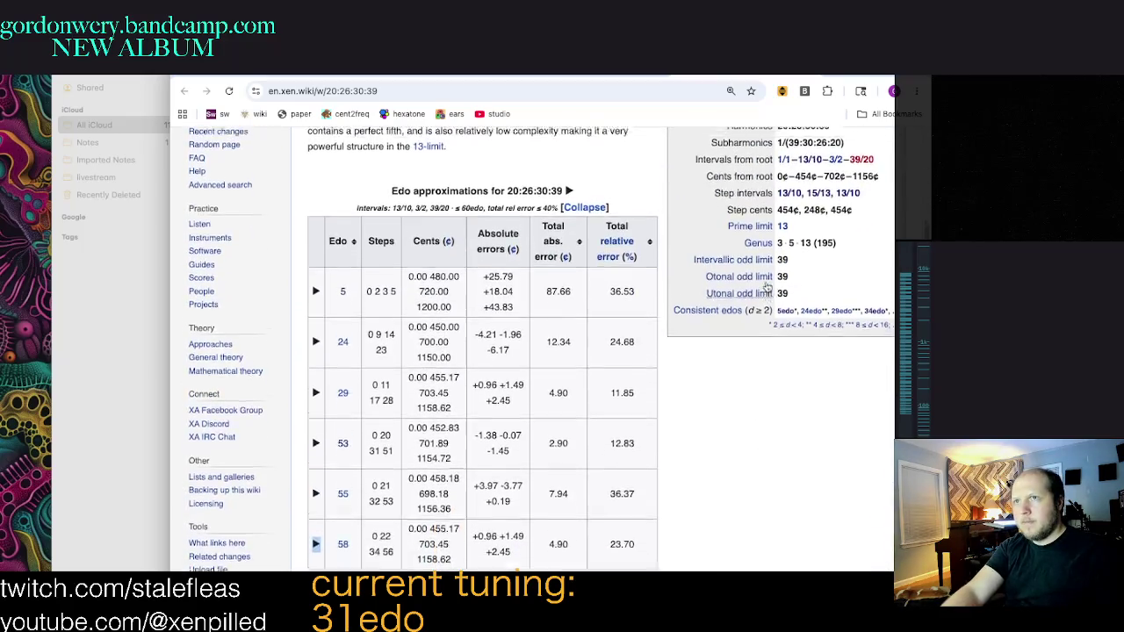
scroll(333, 395, up, 3)
scroll(357, 237, up, 1)
drag(309, 202, 446, 225)
click(531, 220)
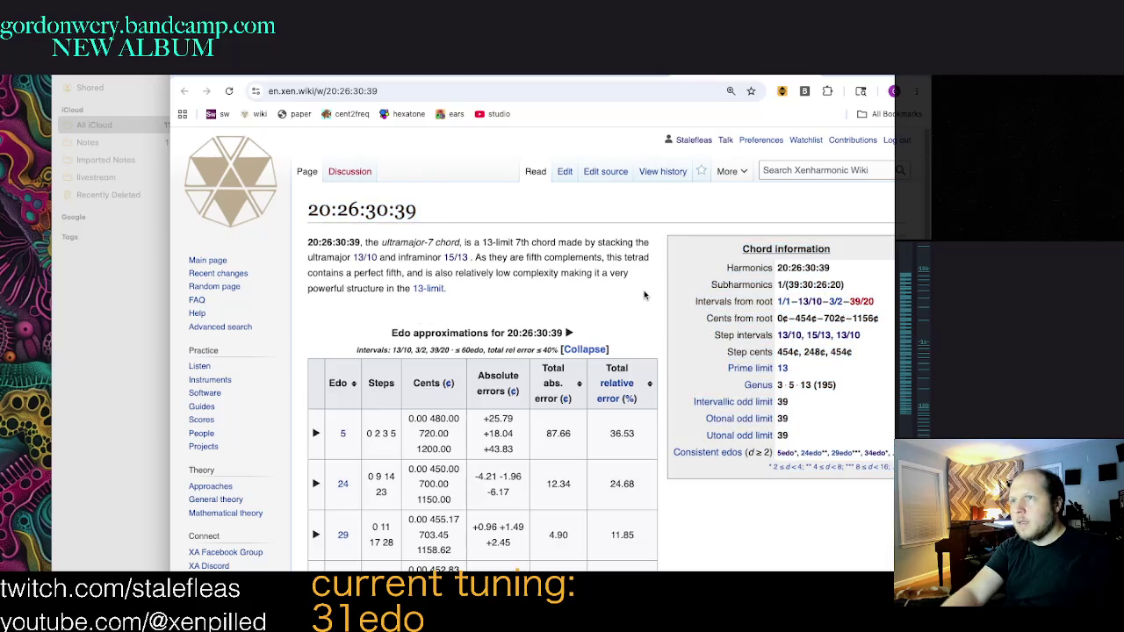
Step: Review the Chord information box and select the cents-from-root values 0–454–702–1156
scroll(643, 296, down, 1)
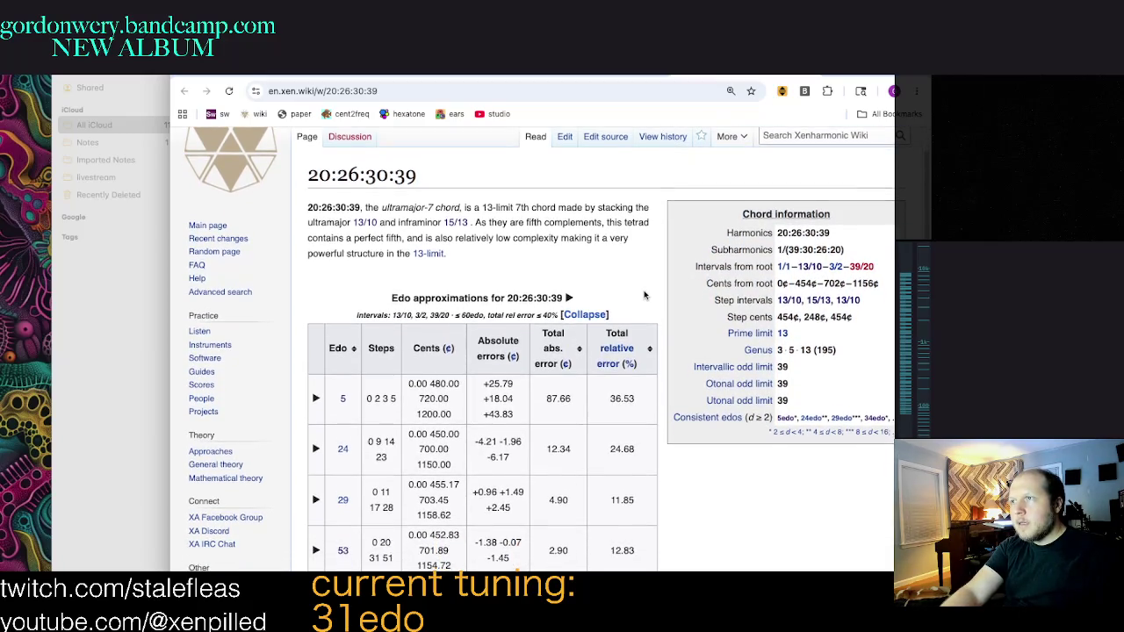
scroll(643, 295, down, 1)
scroll(641, 296, down, 2)
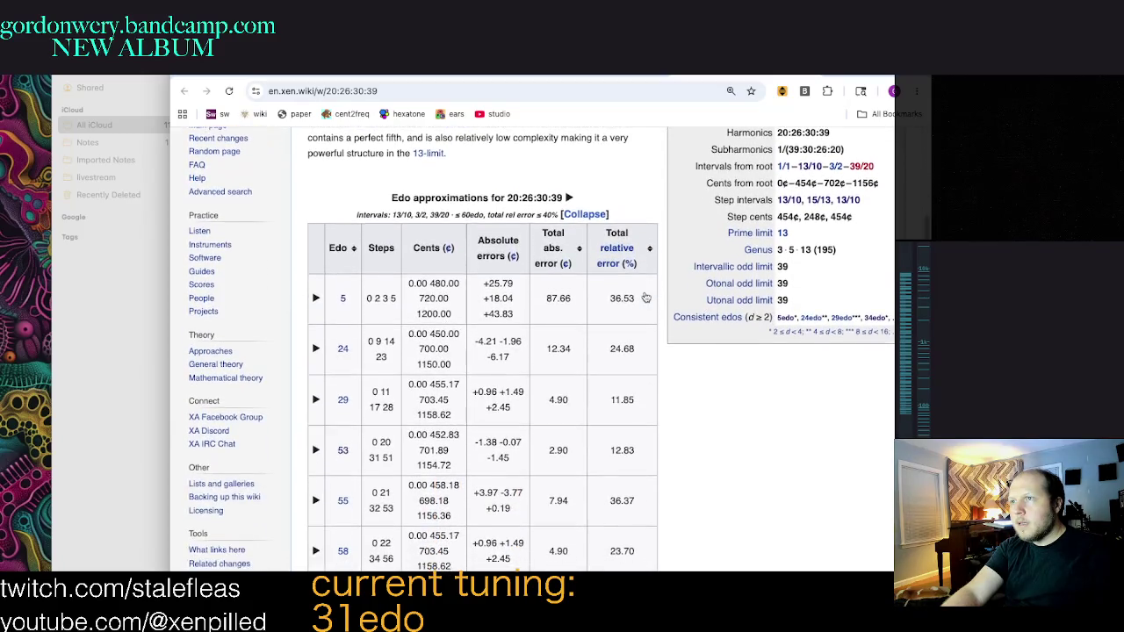
scroll(632, 307, down, 1)
scroll(614, 342, up, 2)
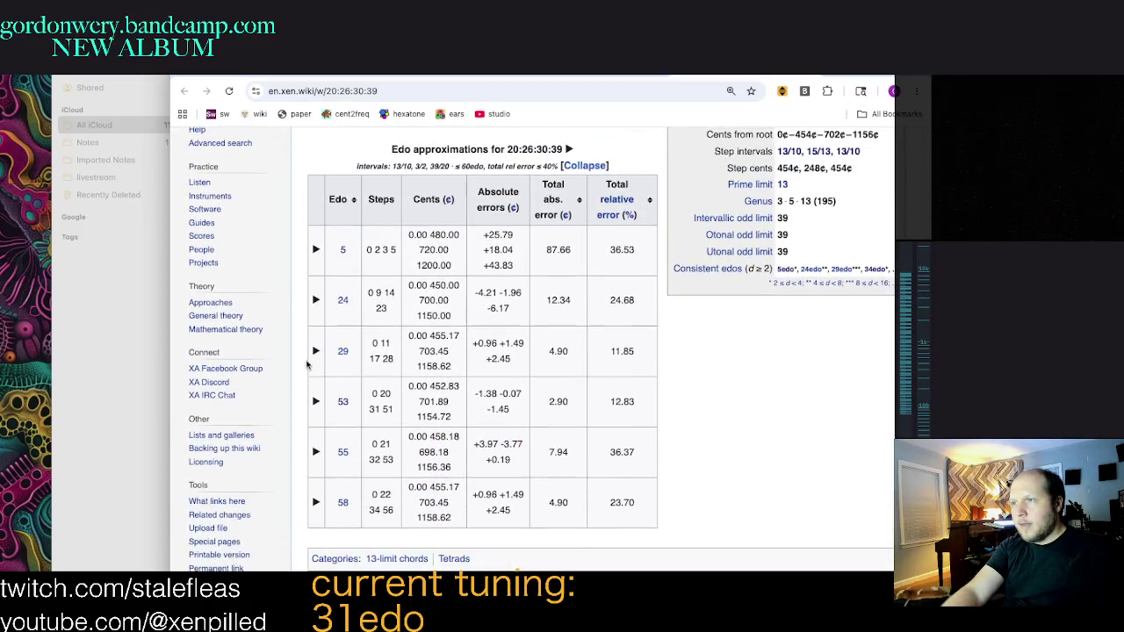
scroll(595, 368, up, 2)
scroll(659, 342, up, 3)
scroll(791, 299, down, 2)
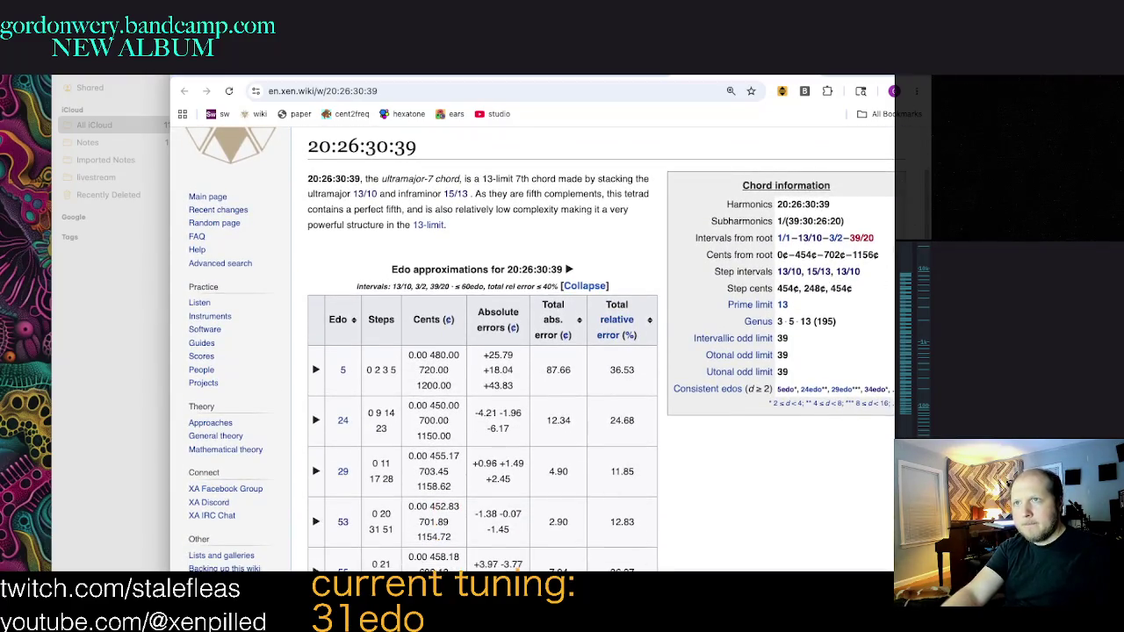
drag(892, 255, 766, 254)
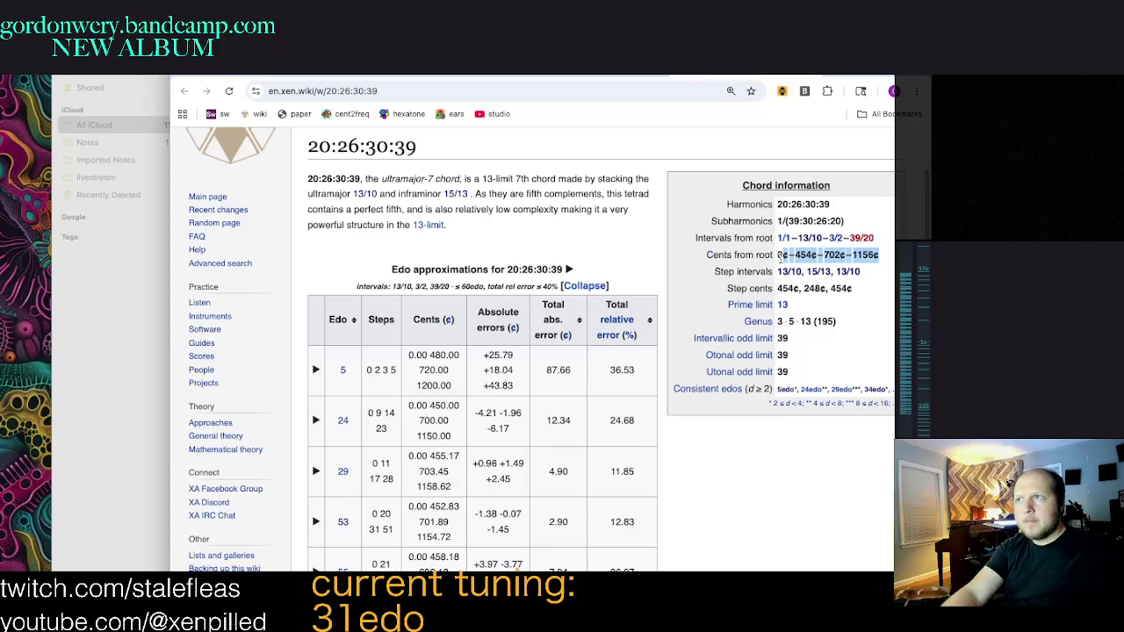
click(659, 237)
scroll(492, 289, down, 3)
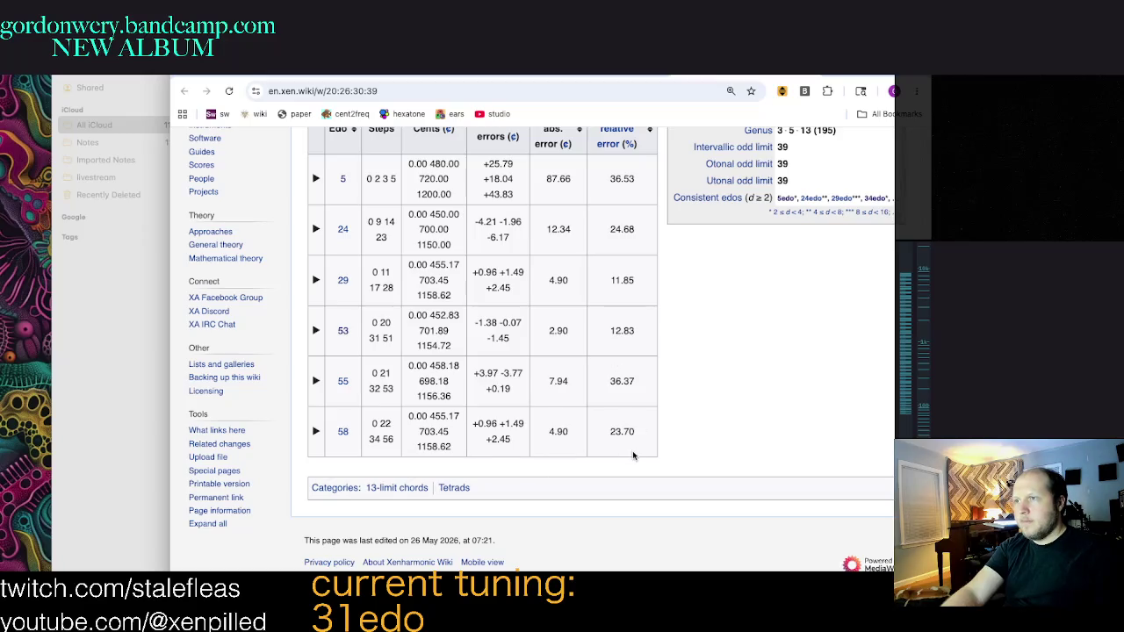
scroll(633, 452, up, 1)
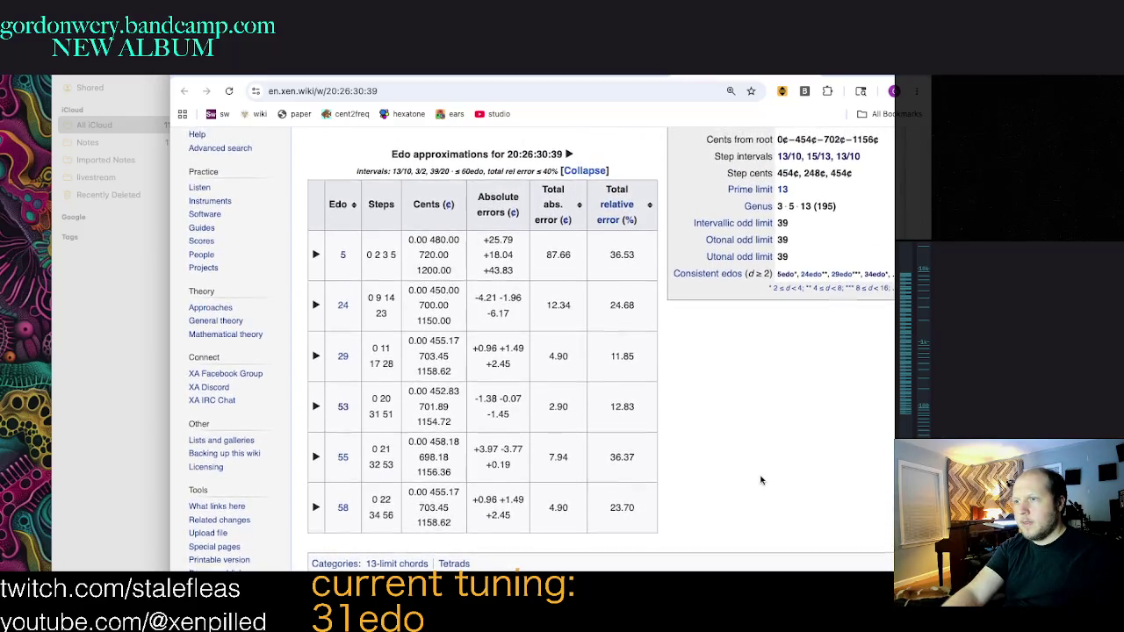
scroll(762, 480, up, 2)
scroll(762, 479, down, 3)
click(464, 487)
scroll(871, 375, down, 3)
scroll(872, 378, down, 3)
scroll(873, 382, down, 4)
scroll(874, 389, down, 5)
scroll(874, 389, down, 2)
scroll(874, 389, up, 5)
scroll(874, 389, up, 5)
scroll(873, 389, up, 3)
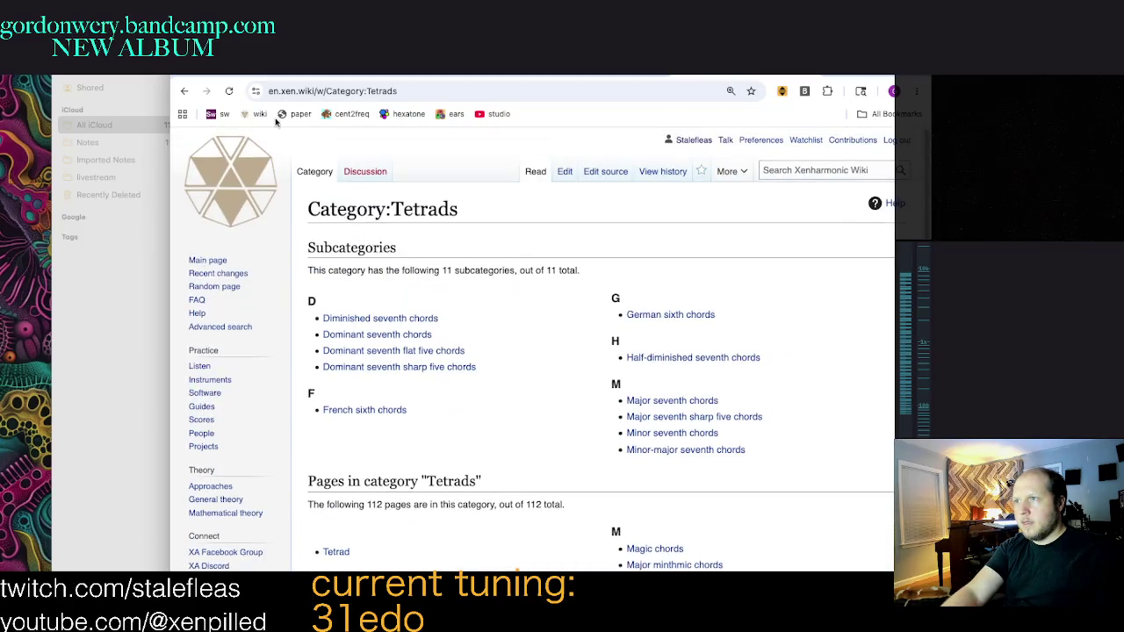
click(185, 94)
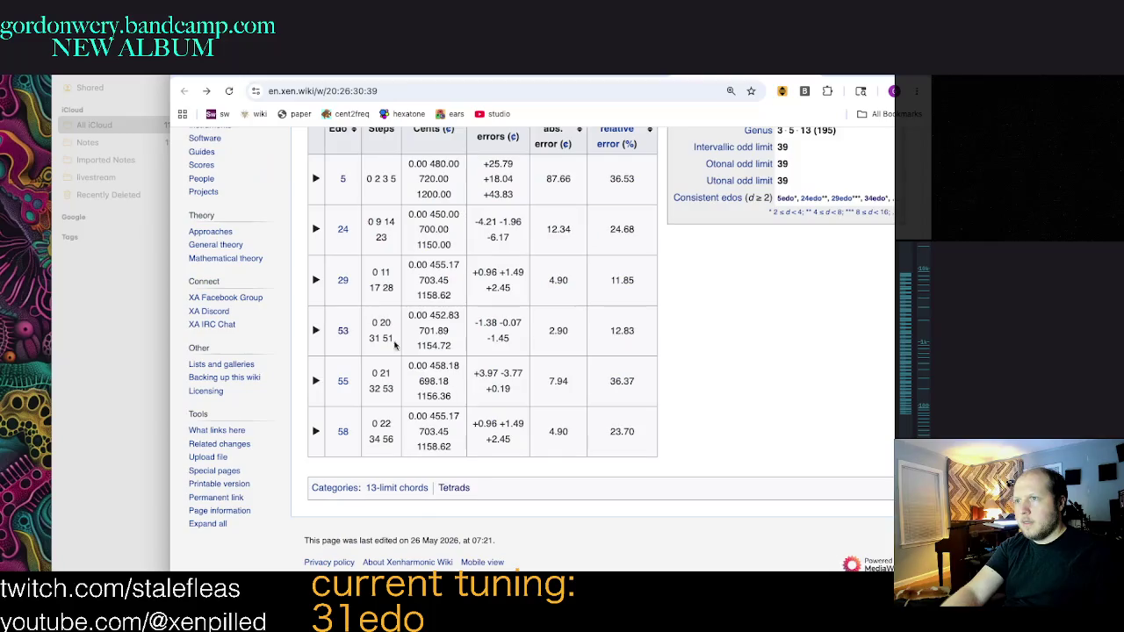
scroll(441, 450, up, 1)
scroll(615, 387, up, 1)
scroll(796, 322, up, 1)
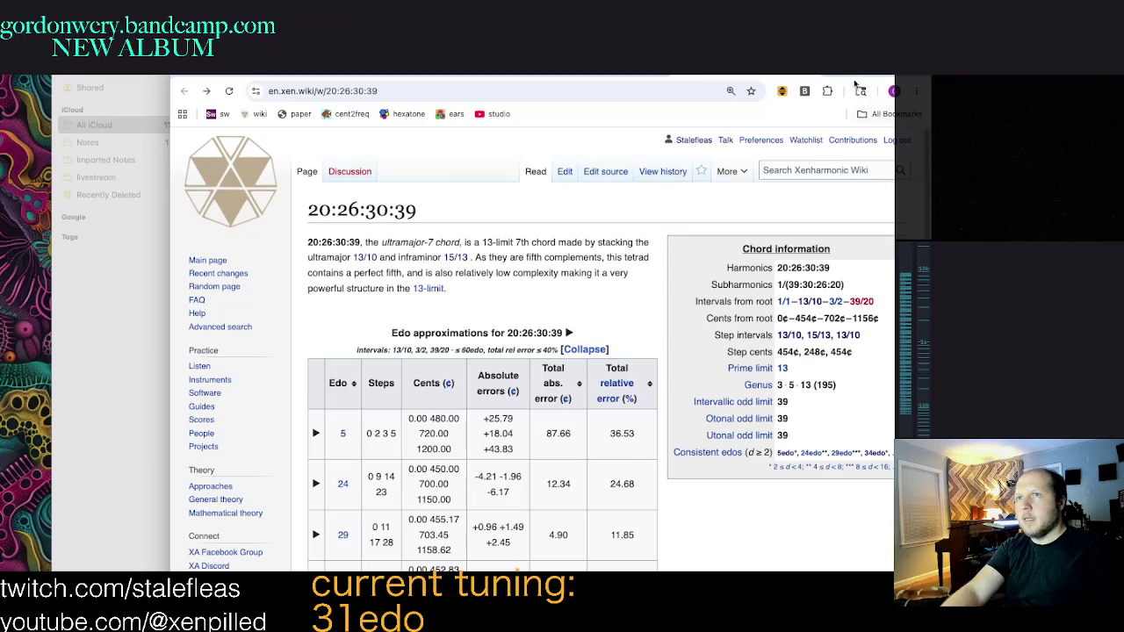
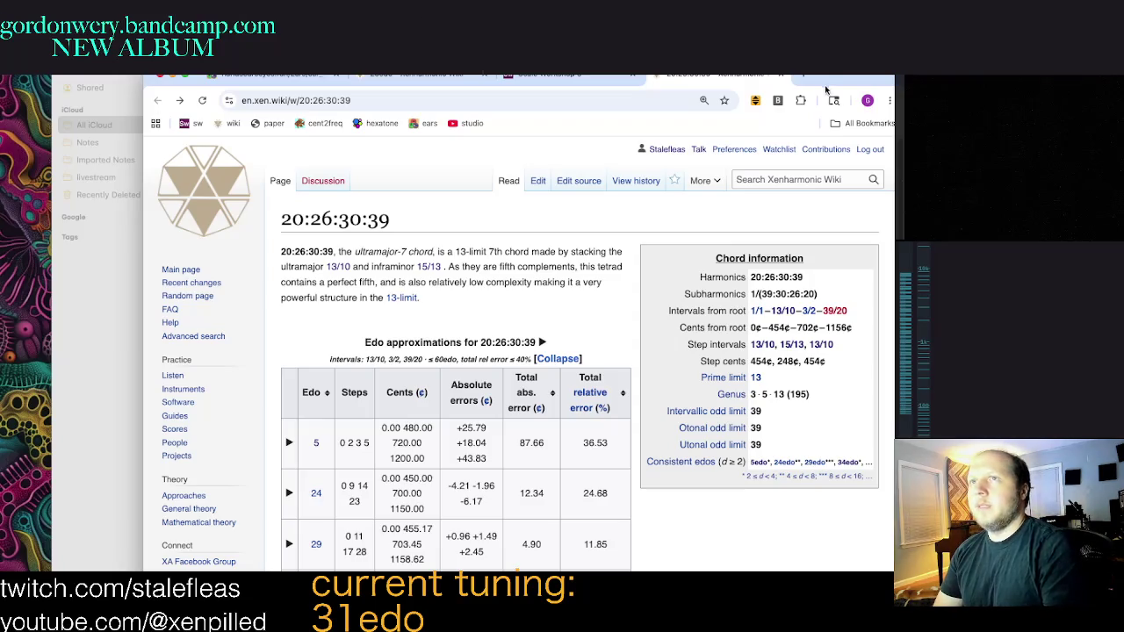
Step: Move the Xenharmonic Wiki Chrome window aside and bring the Notes window to the front
drag(826, 88, 796, 187)
click(391, 78)
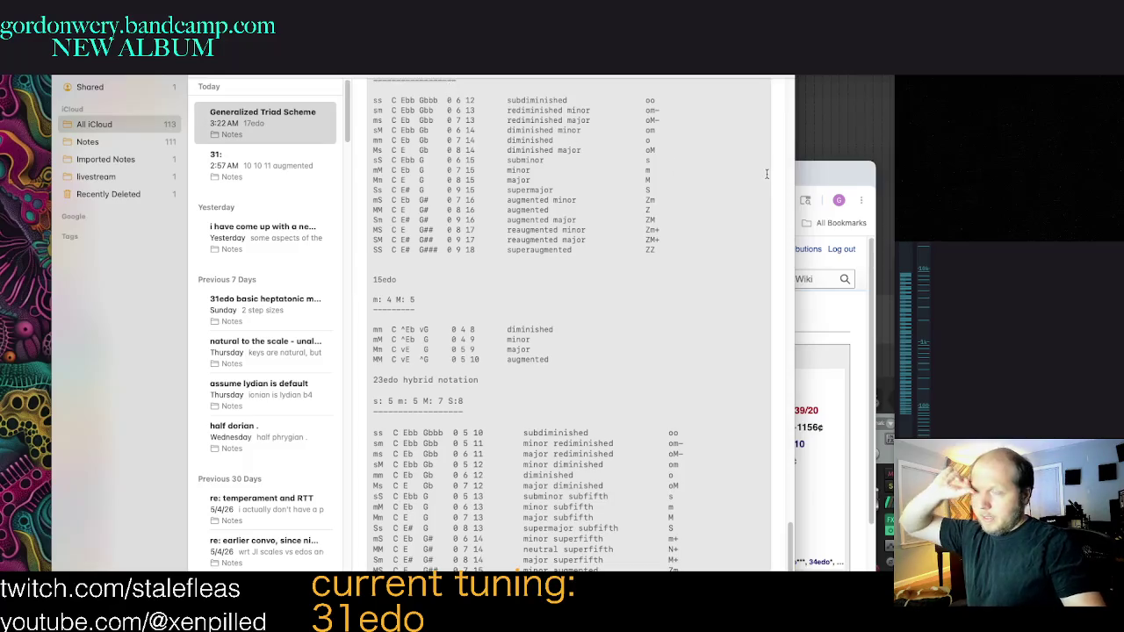
Step: Scroll through the Generalized Triad Scheme note to review the 15edo and 23edo triad tables
scroll(694, 435, up, 3)
scroll(668, 439, up, 3)
scroll(664, 440, up, 3)
scroll(677, 413, up, 2)
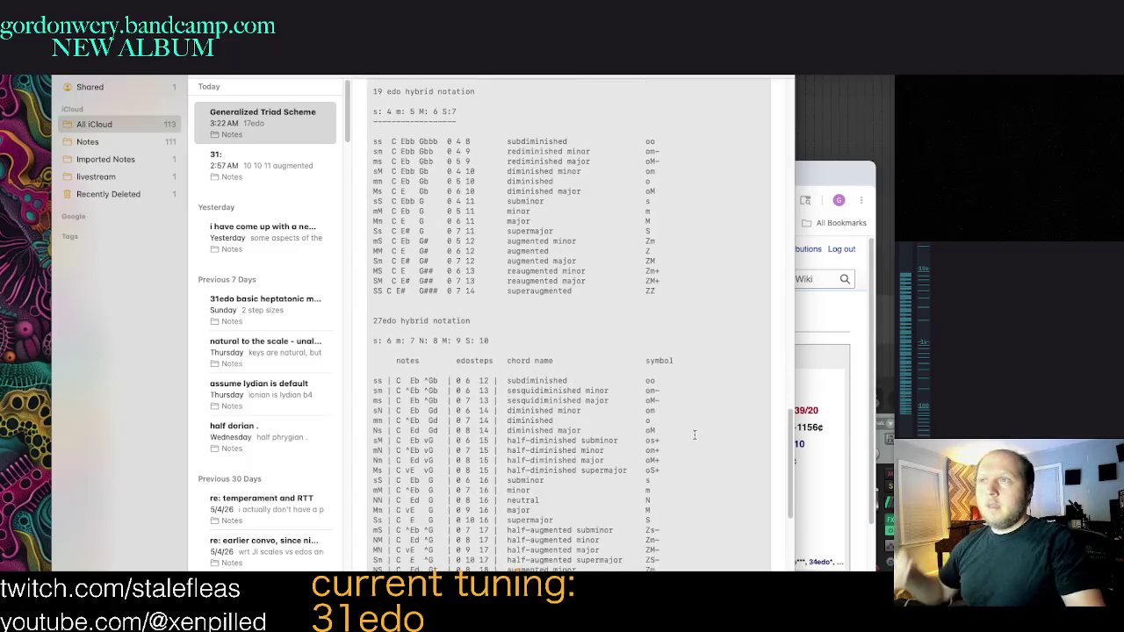
scroll(685, 387, down, 1)
scroll(694, 360, down, 2)
scroll(693, 361, down, 1)
scroll(702, 387, down, 1)
scroll(711, 422, down, 2)
scroll(729, 473, down, 5)
scroll(729, 473, up, 1)
scroll(734, 501, up, 2)
scroll(735, 496, up, 2)
scroll(732, 492, up, 2)
scroll(732, 493, up, 1)
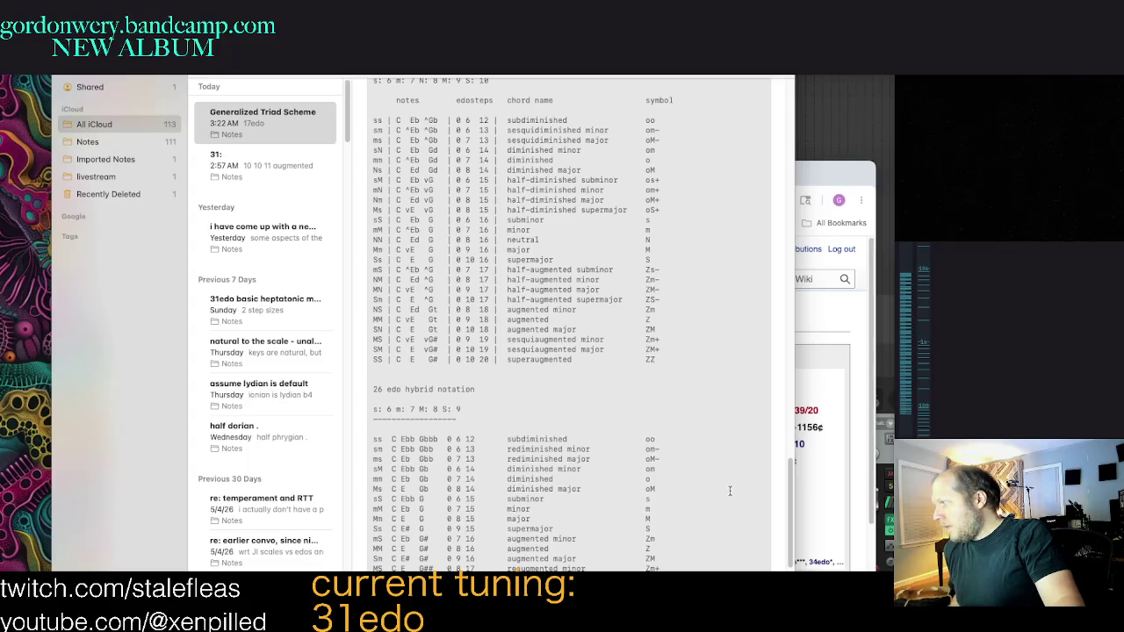
Step: Scroll down to the 23edo hybrid notation table and select the whole table
scroll(729, 492, down, 4)
scroll(729, 493, down, 2)
scroll(725, 494, down, 2)
scroll(720, 498, down, 2)
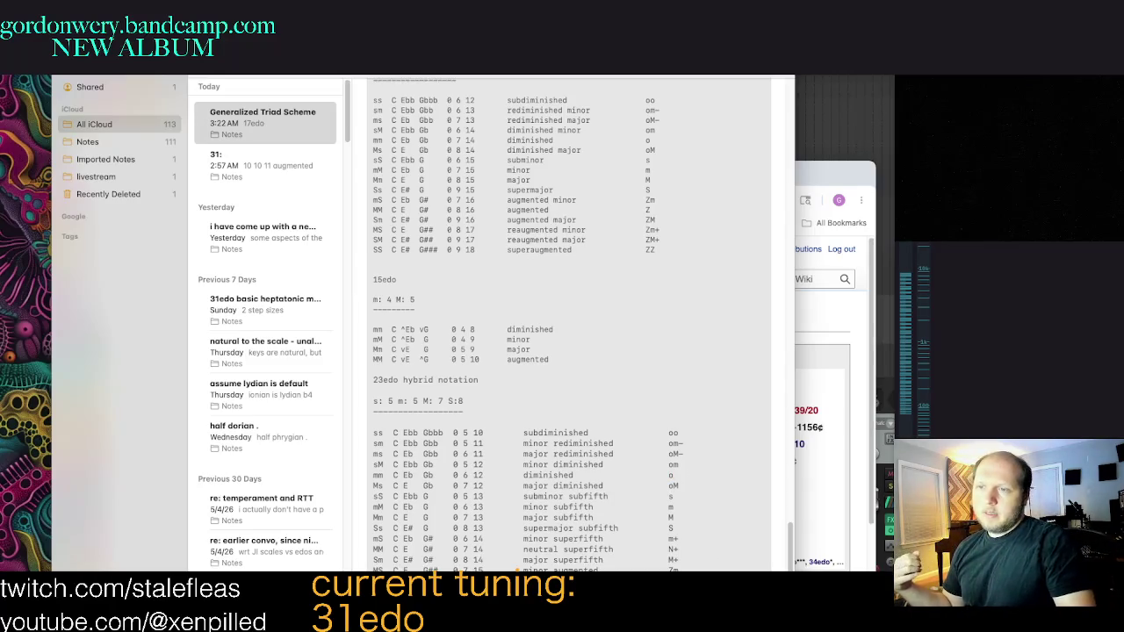
scroll(711, 469, up, 2)
scroll(518, 567, down, 2)
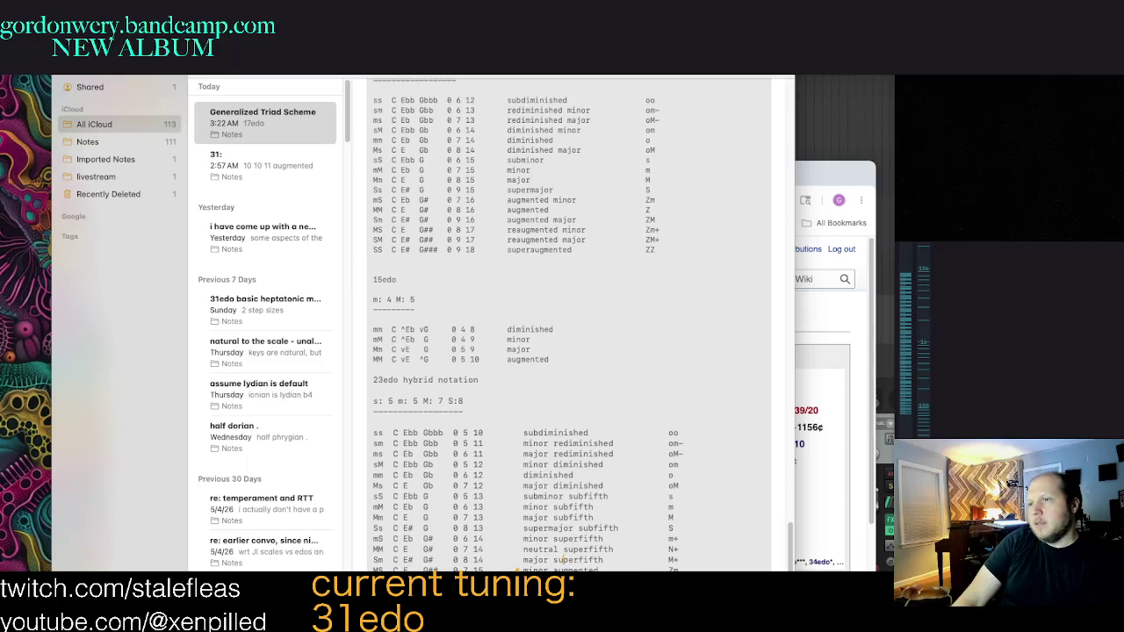
drag(518, 569, 370, 381)
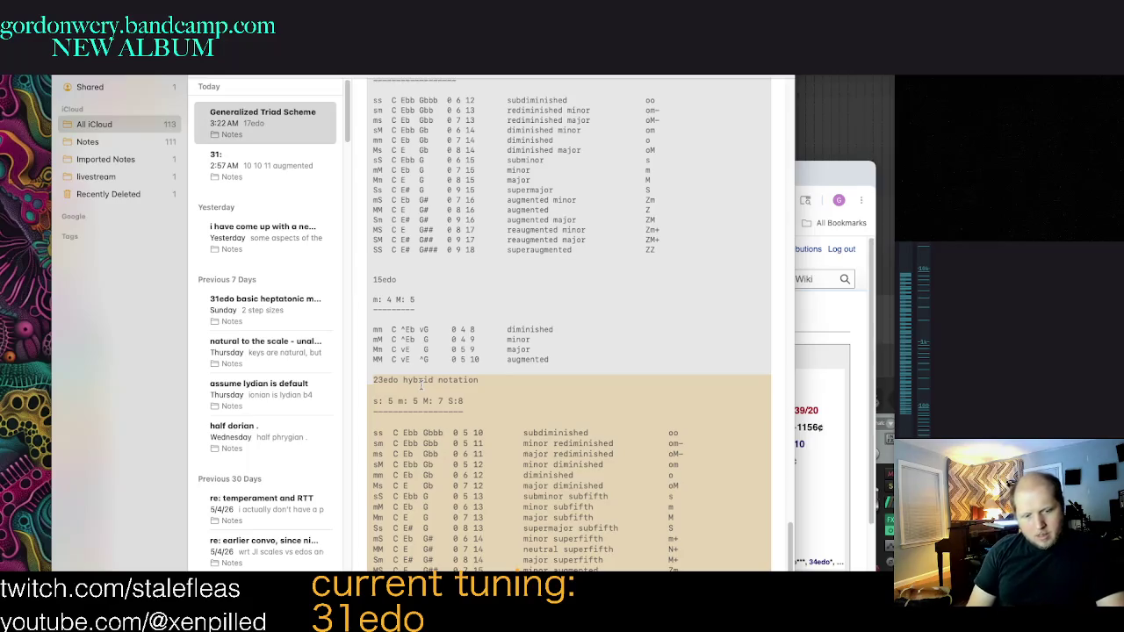
Step: Shrink the selected 23edo table text with Cmd-minus so its columns align compactly
key(super+minus)
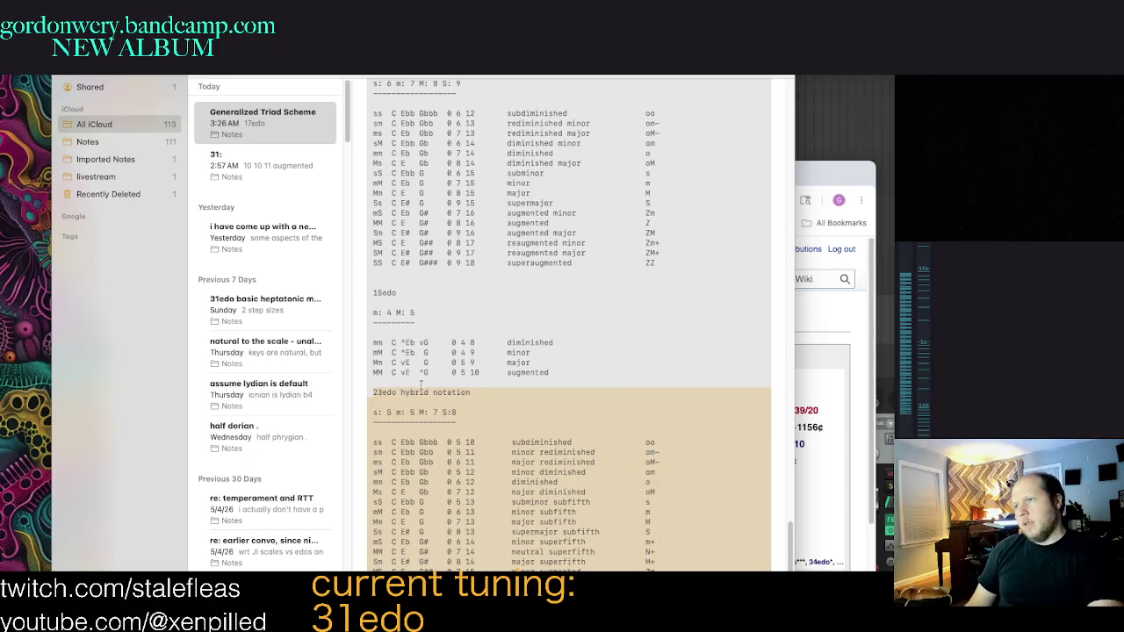
click(415, 363)
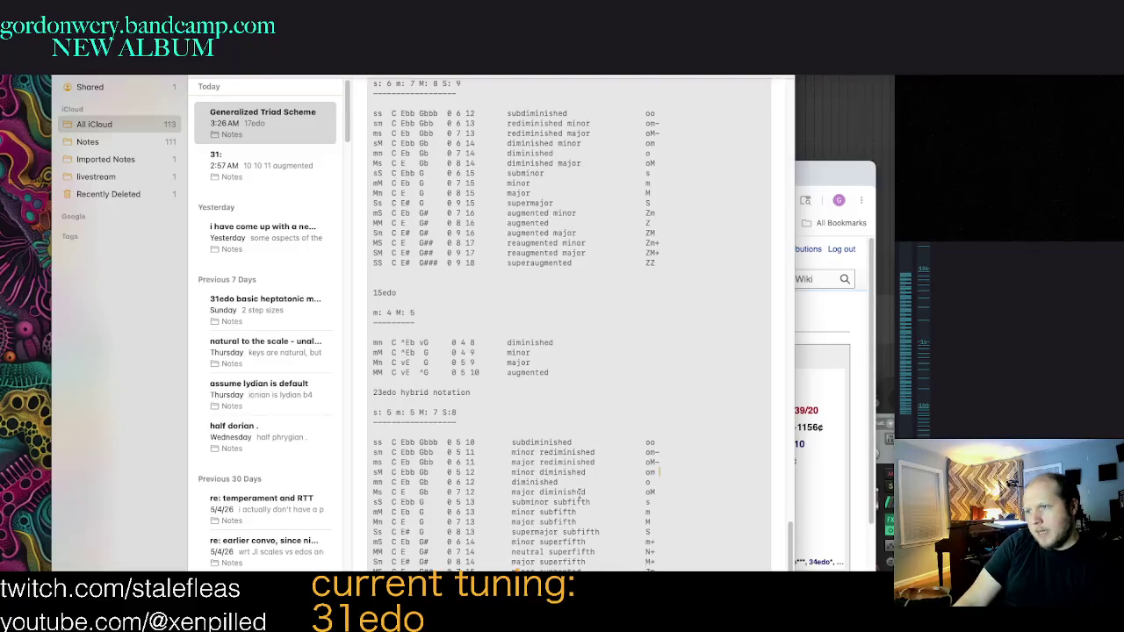
scroll(575, 504, up, 3)
scroll(566, 518, up, 3)
scroll(557, 531, up, 3)
scroll(545, 548, up, 3)
scroll(543, 553, up, 1)
scroll(549, 544, down, 2)
scroll(553, 537, down, 2)
scroll(563, 530, down, 8)
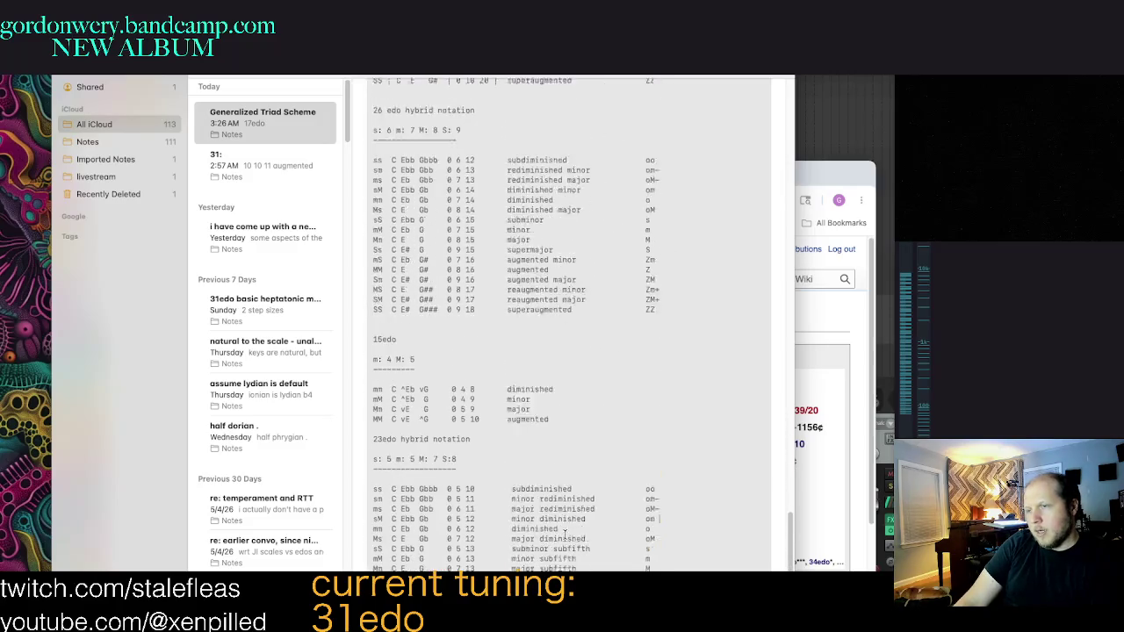
scroll(587, 531, down, 2)
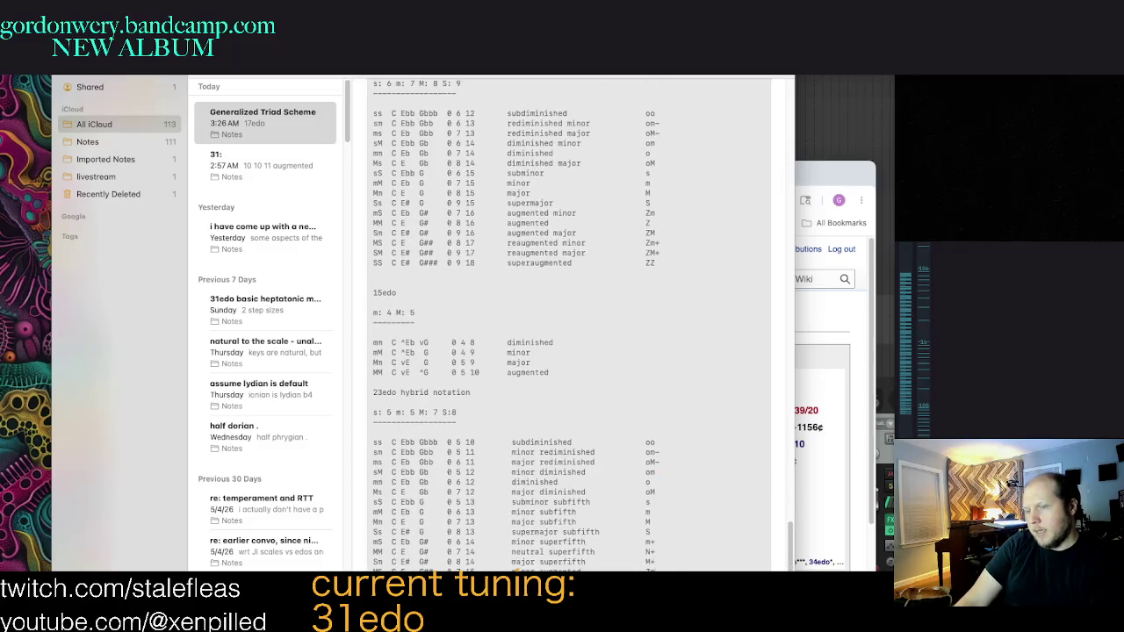
Step: Scroll up through the note to review the 31 EDO table and 22edo section
scroll(614, 535, up, 5)
scroll(641, 540, up, 2)
scroll(668, 544, up, 5)
scroll(667, 542, up, 2)
scroll(666, 540, up, 3)
scroll(664, 536, up, 2)
scroll(662, 534, up, 4)
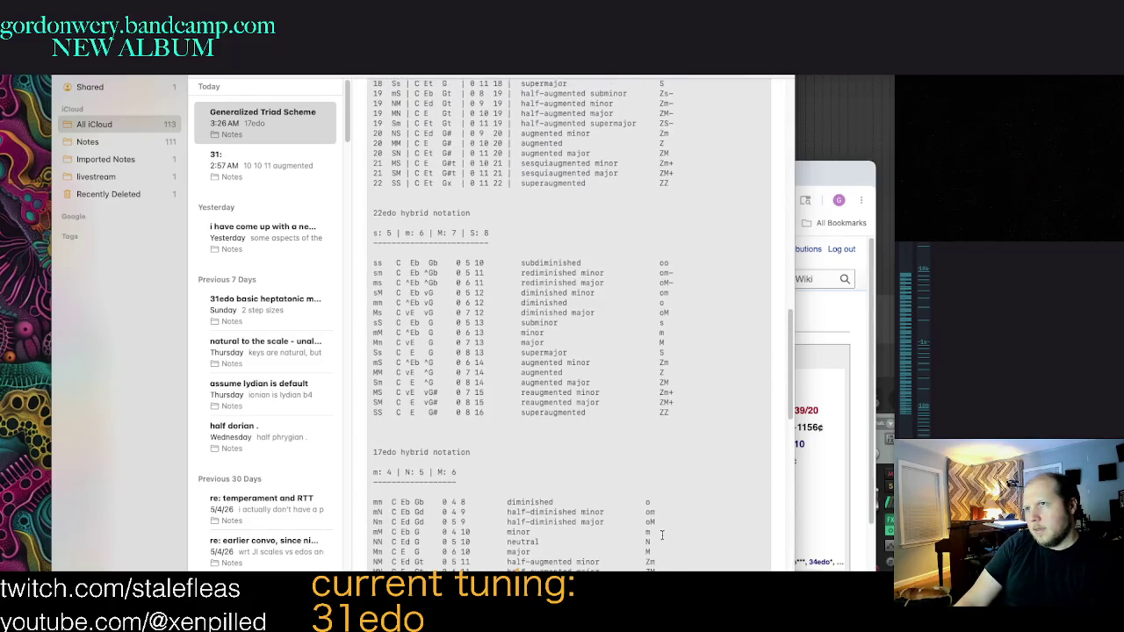
scroll(641, 518, up, 7)
scroll(667, 521, up, 4)
scroll(703, 525, up, 2)
scroll(735, 529, down, 5)
scroll(725, 527, down, 3)
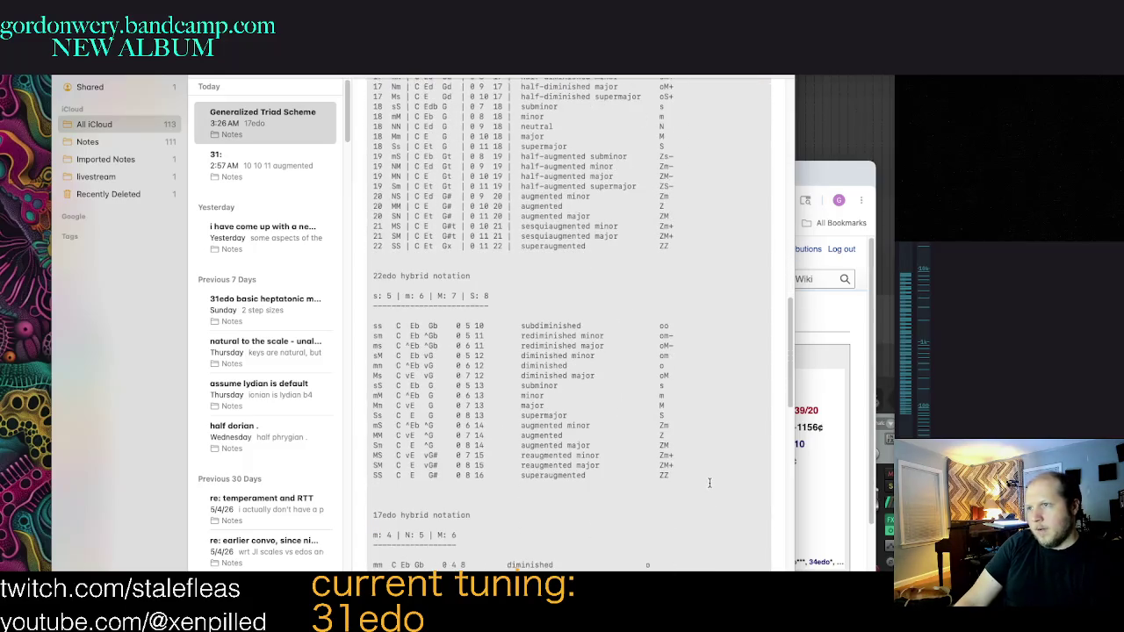
scroll(707, 483, up, 4)
scroll(615, 439, up, 4)
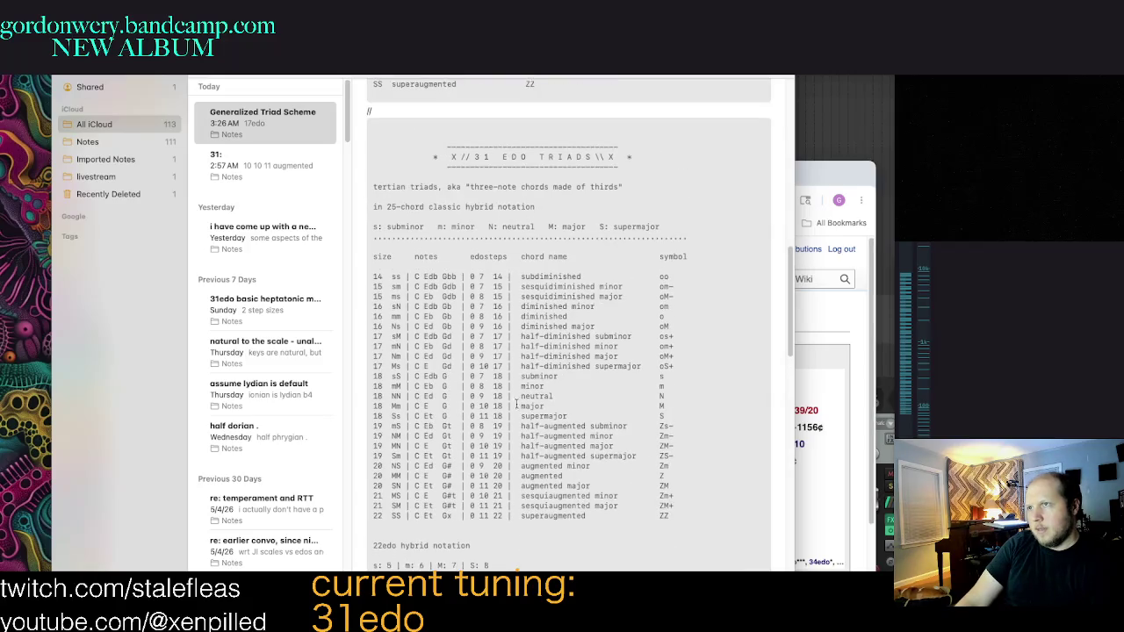
scroll(617, 490, up, 3)
scroll(615, 501, up, 7)
scroll(610, 513, up, 7)
scroll(605, 528, down, 7)
scroll(606, 528, down, 8)
scroll(619, 514, down, 7)
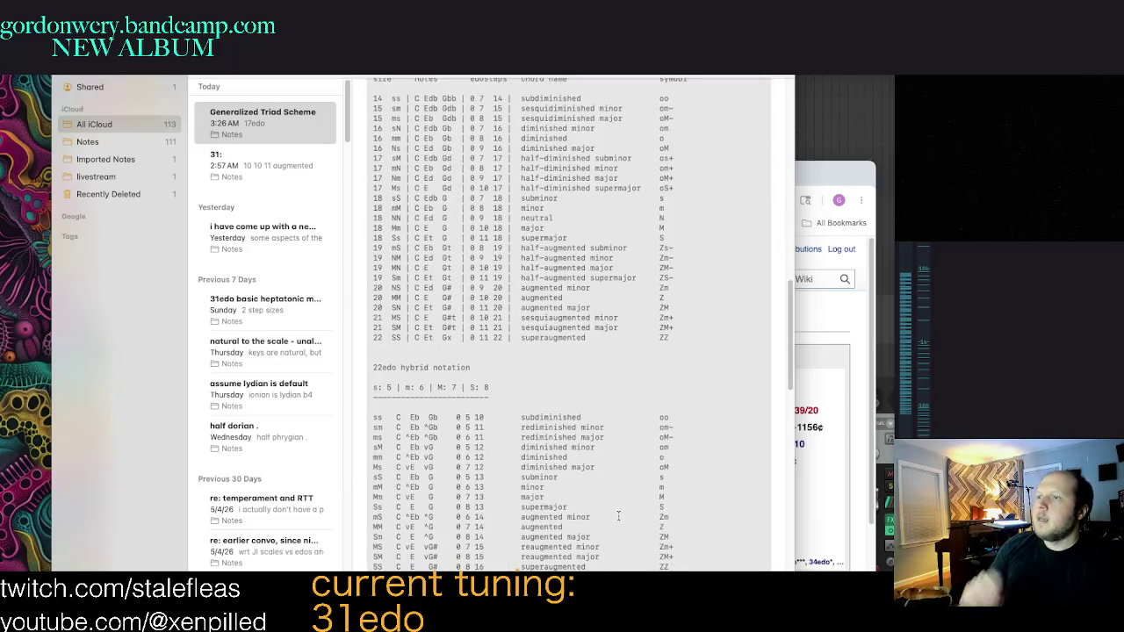
scroll(630, 503, up, 1)
scroll(632, 500, up, 2)
scroll(658, 483, down, 2)
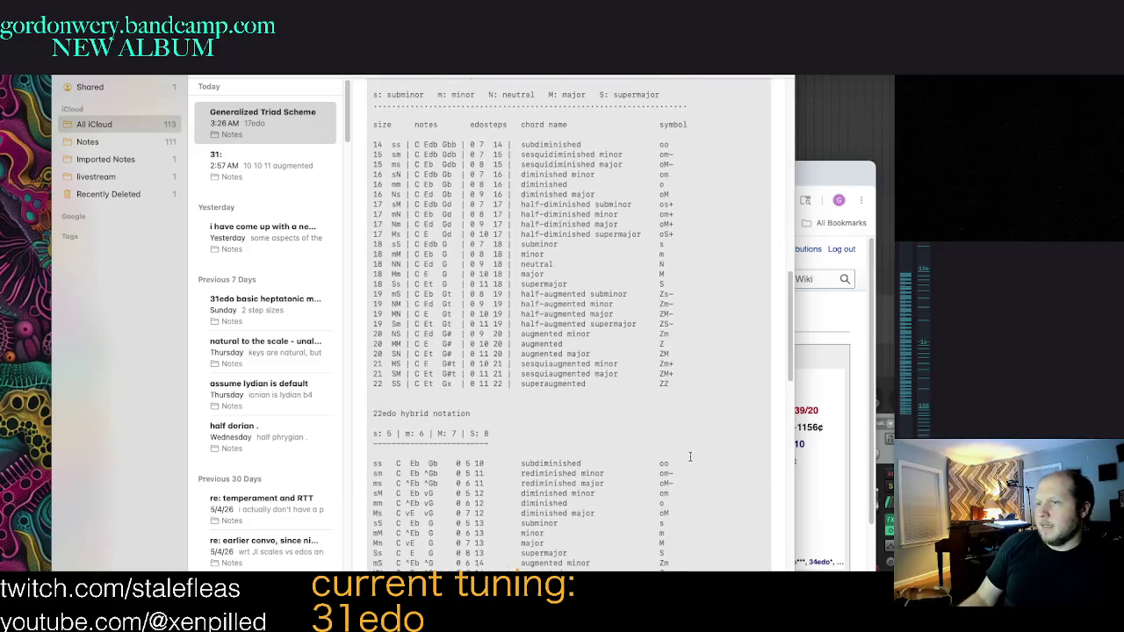
scroll(689, 456, down, 2)
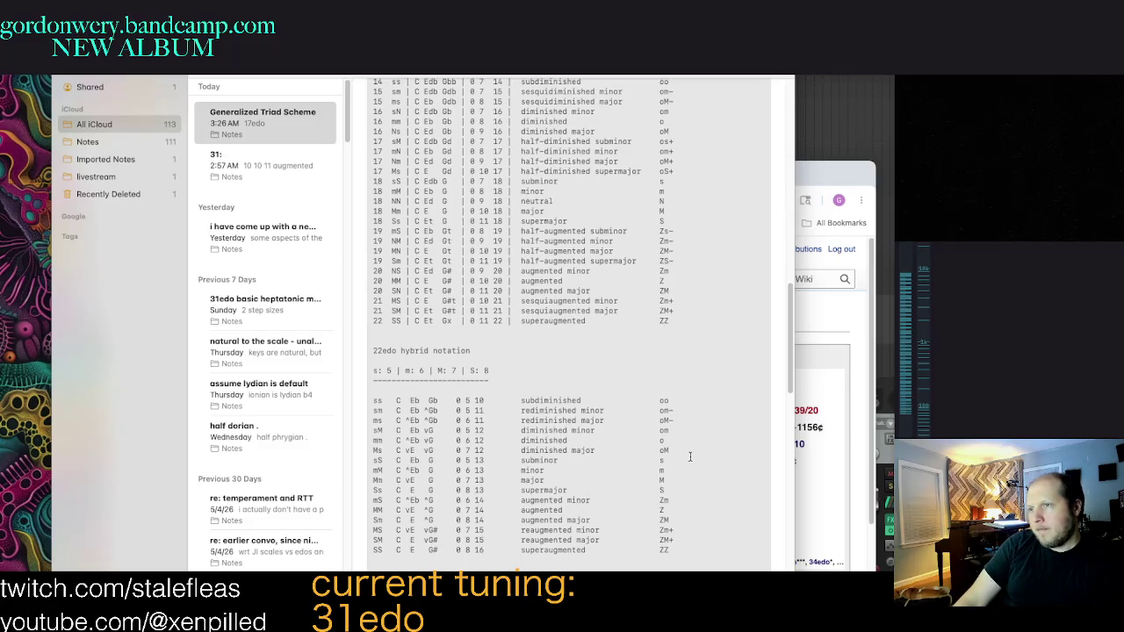
scroll(439, 439, up, 2)
scroll(502, 489, up, 2)
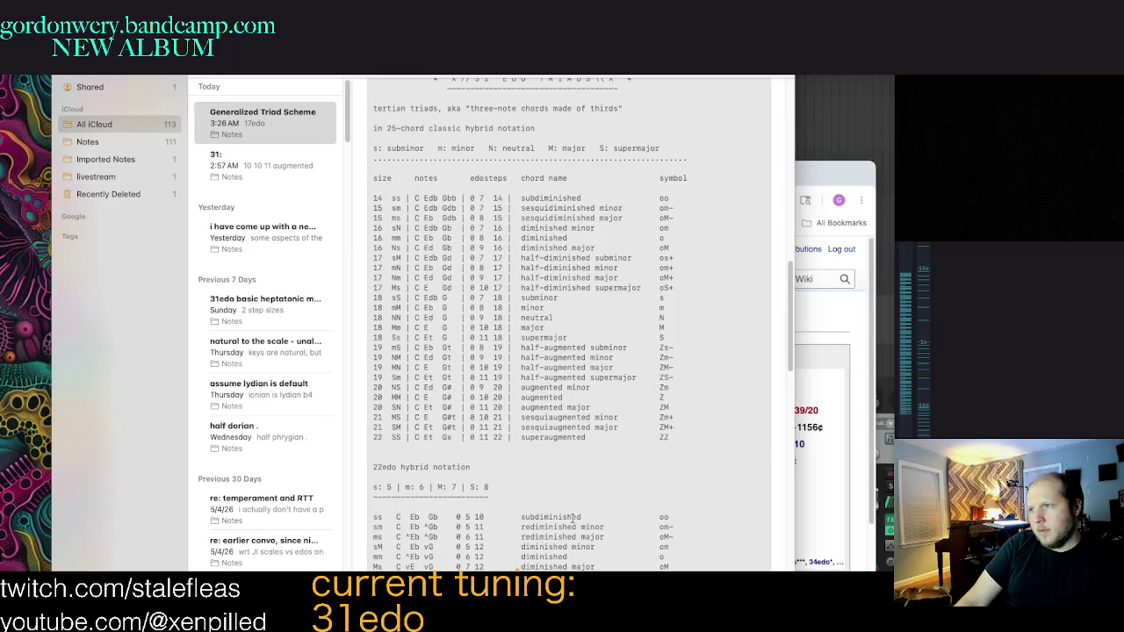
scroll(656, 384, up, 2)
scroll(694, 543, down, 5)
scroll(713, 544, up, 2)
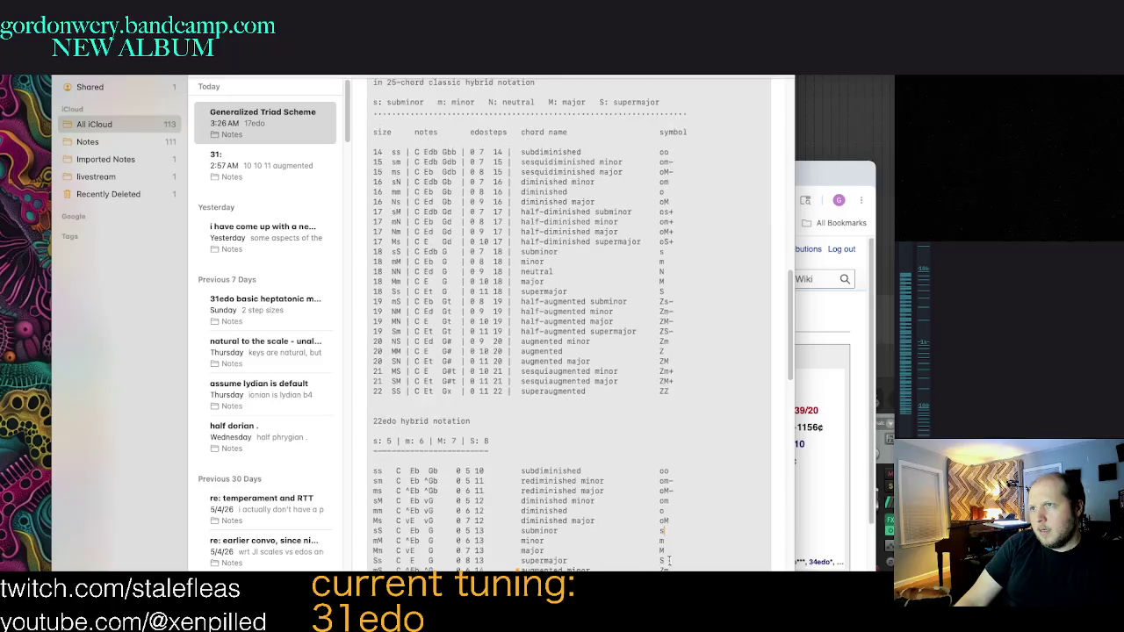
scroll(512, 510, up, 3)
scroll(587, 518, up, 1)
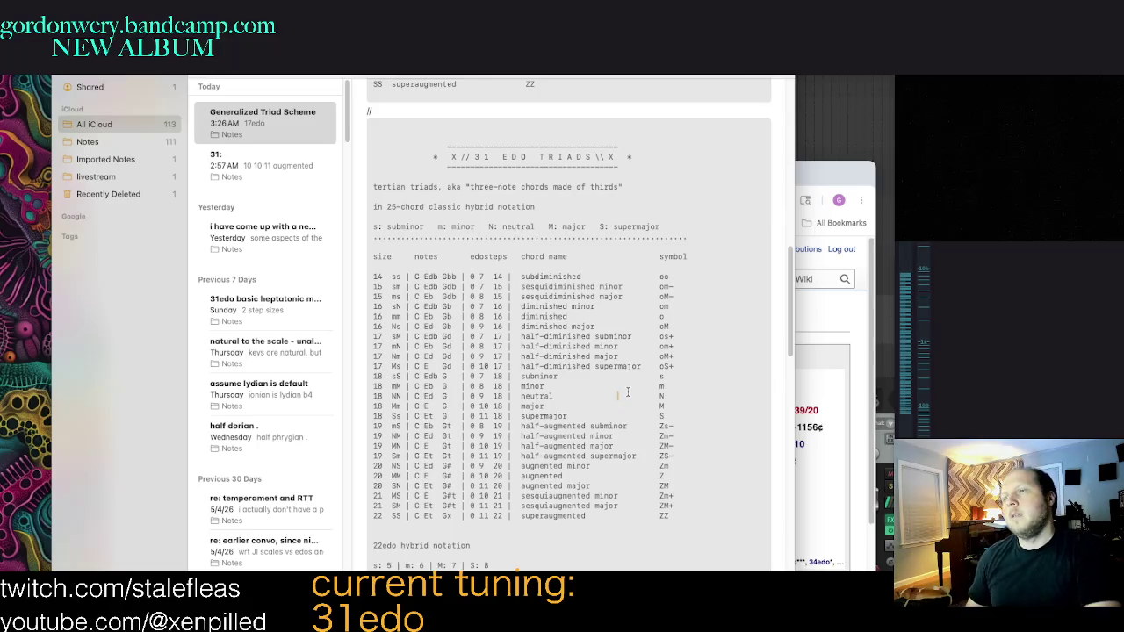
double_click(573, 396)
click(647, 402)
click(651, 396)
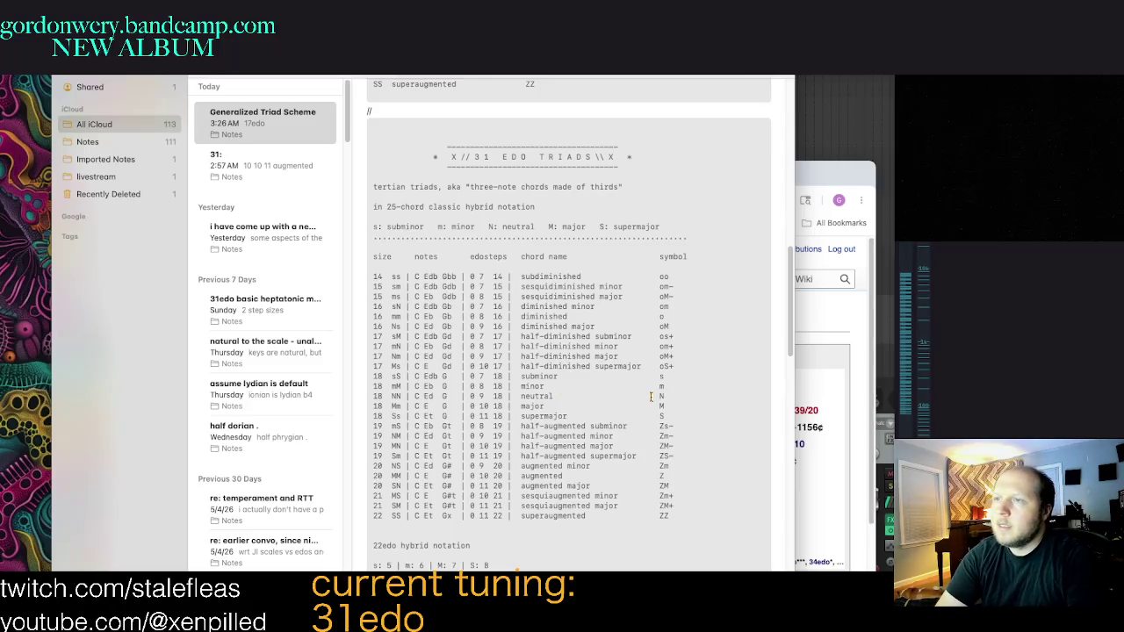
scroll(576, 436, down, 1)
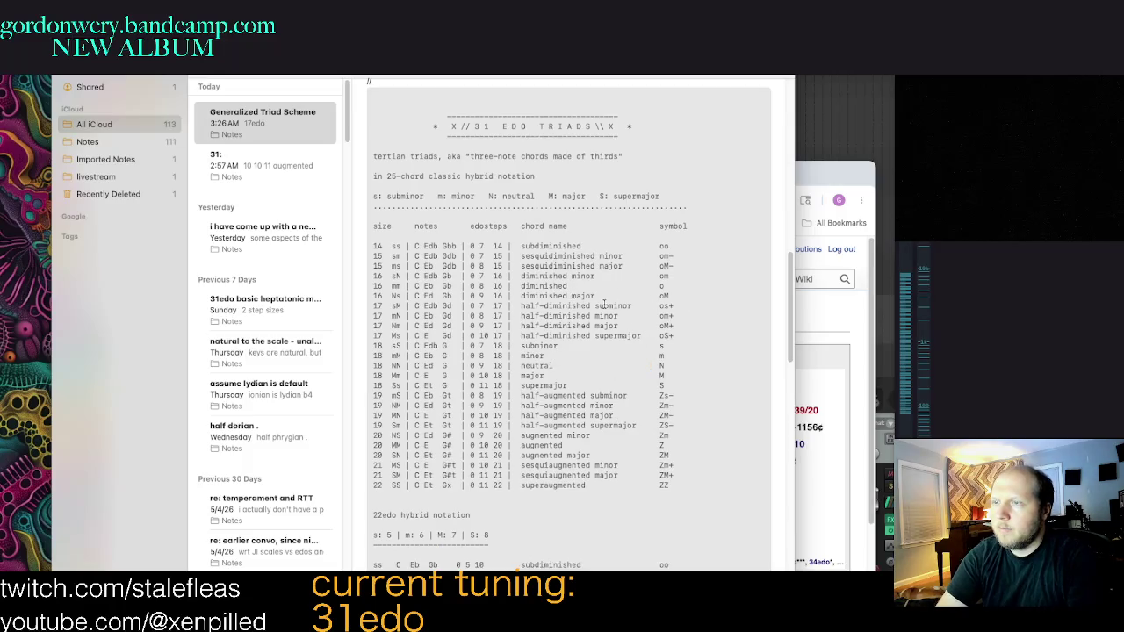
scroll(658, 351, down, 1)
scroll(657, 377, down, 5)
scroll(650, 439, down, 5)
scroll(654, 448, down, 3)
scroll(659, 461, down, 3)
scroll(663, 474, down, 3)
scroll(669, 489, down, 3)
scroll(669, 489, down, 3)
scroll(649, 504, down, 3)
scroll(657, 496, up, 3)
scroll(650, 496, up, 1)
scroll(643, 497, up, 2)
scroll(633, 497, up, 2)
scroll(631, 497, up, 3)
scroll(627, 497, up, 3)
scroll(623, 496, up, 3)
scroll(620, 496, up, 5)
scroll(622, 495, down, 3)
scroll(625, 492, down, 3)
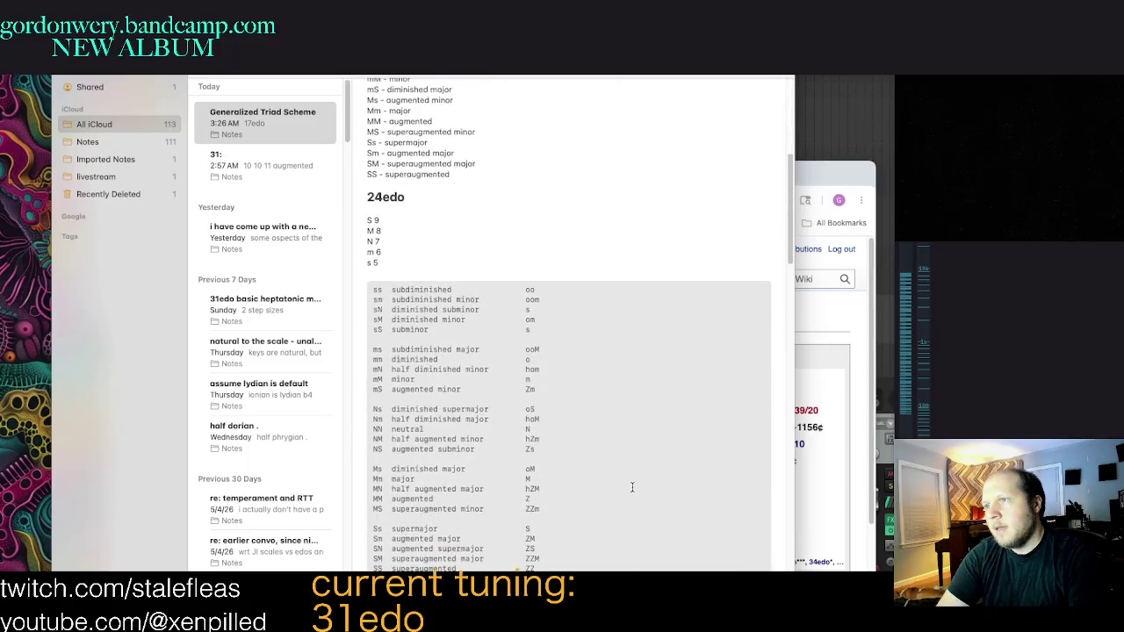
scroll(631, 488, down, 2)
scroll(637, 483, down, 3)
scroll(639, 482, down, 4)
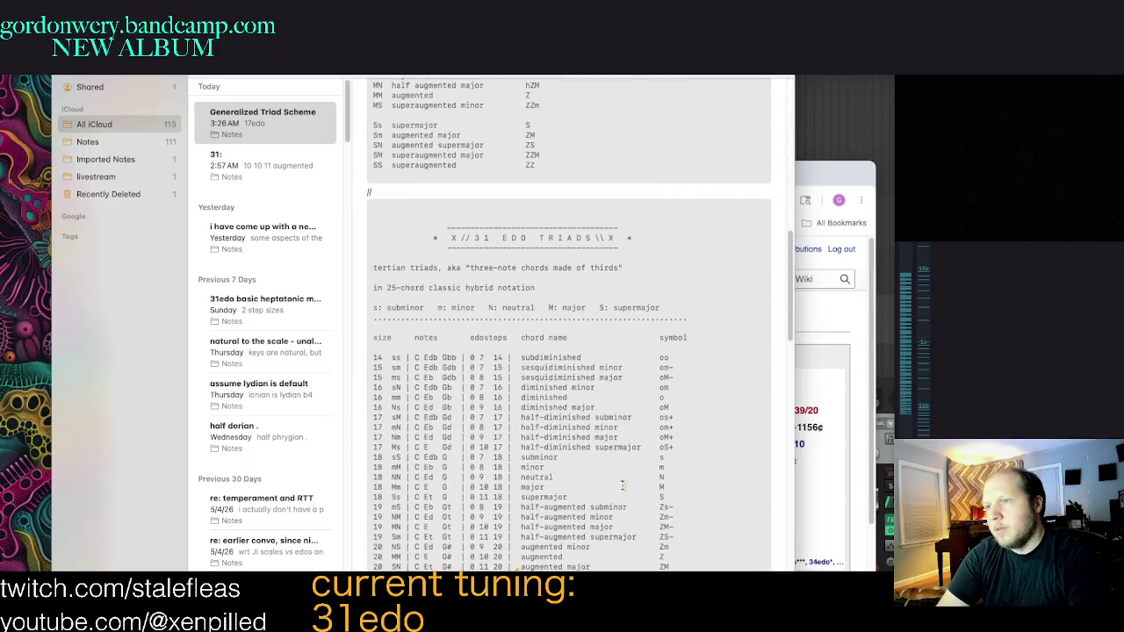
scroll(625, 485, down, 1)
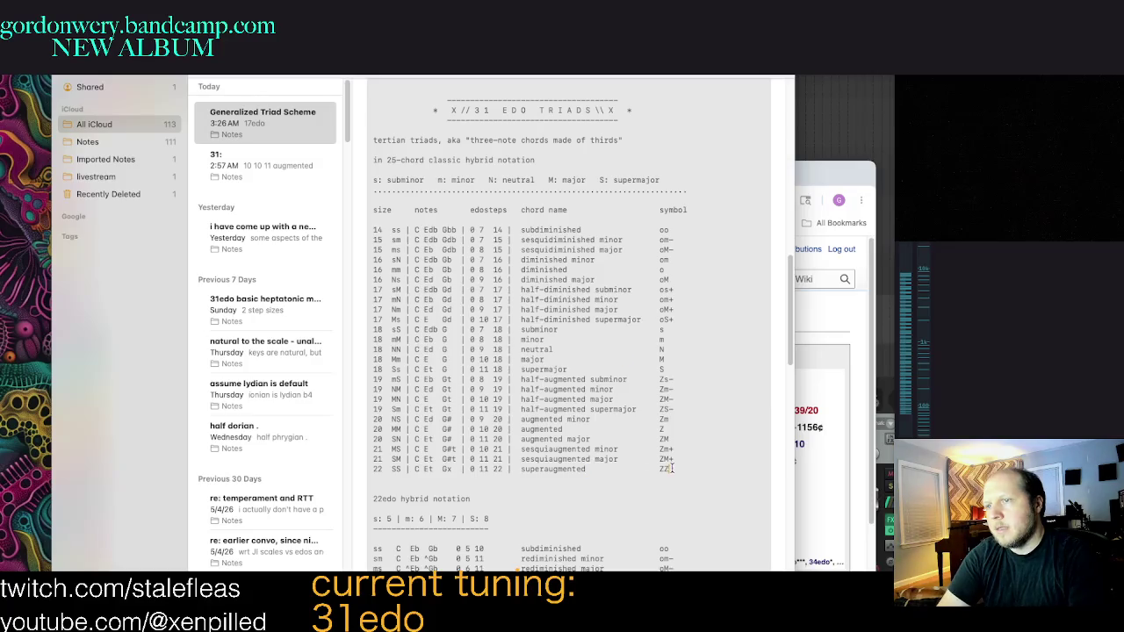
scroll(679, 462, down, 1)
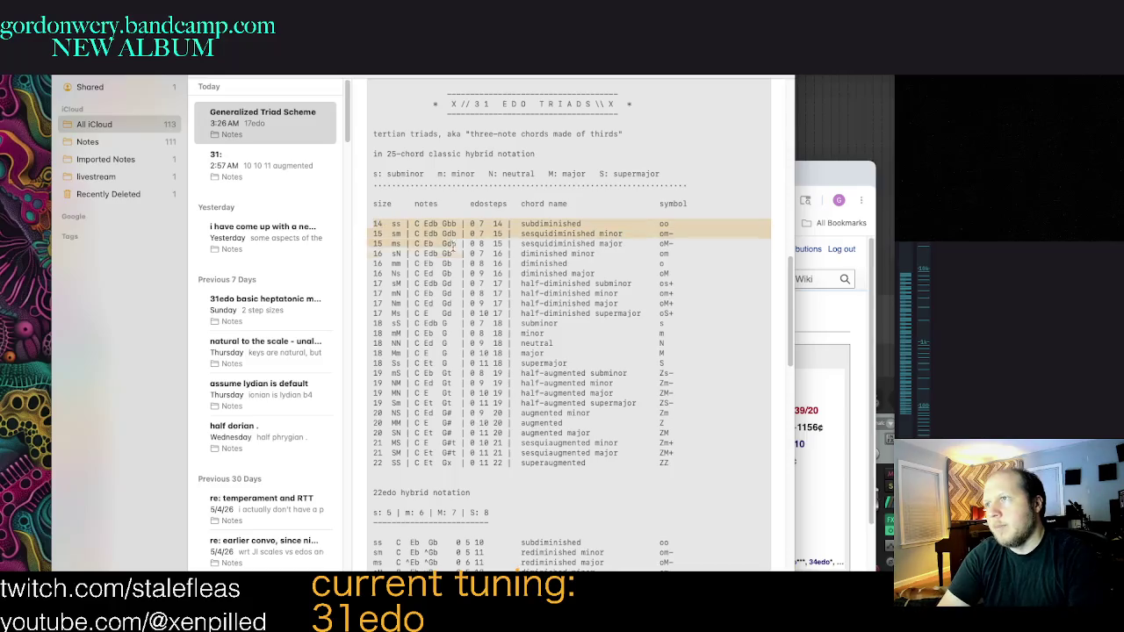
drag(371, 223, 701, 470)
click(701, 475)
double_click(378, 221)
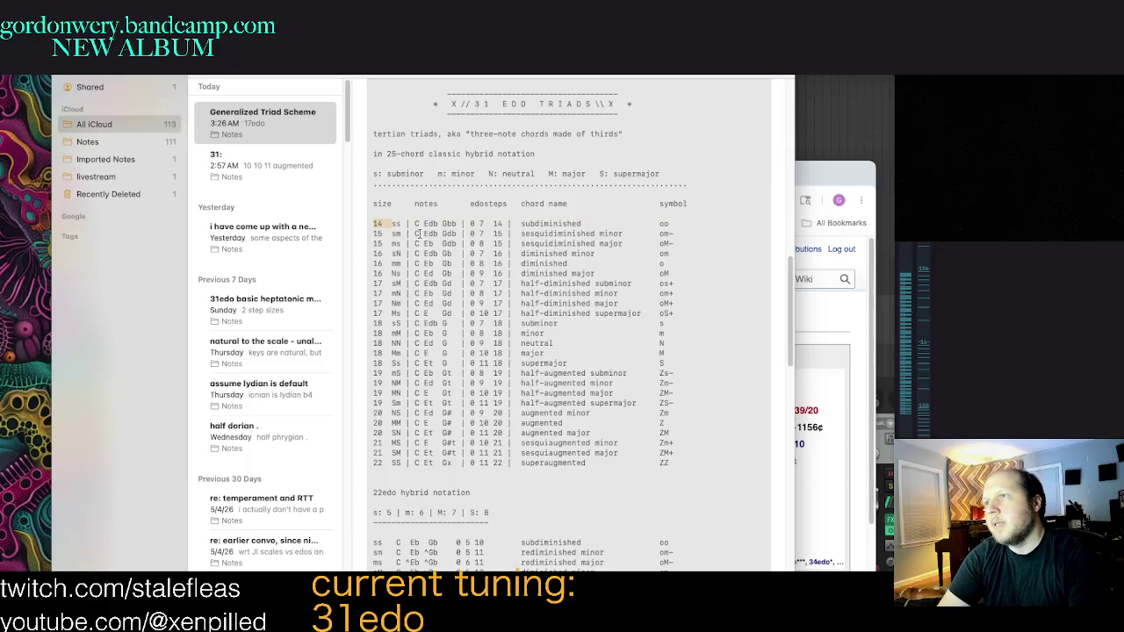
scroll(564, 343, down, 3)
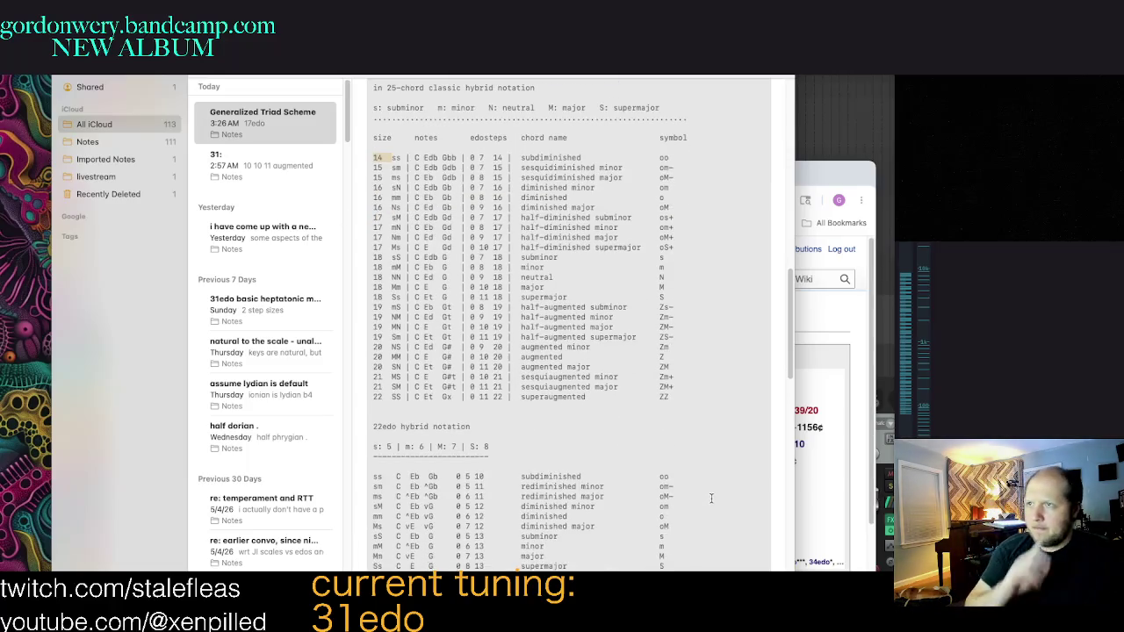
click(672, 431)
scroll(672, 441, down, 5)
scroll(674, 457, down, 5)
scroll(676, 479, down, 5)
scroll(679, 505, down, 5)
scroll(679, 504, up, 5)
scroll(676, 504, up, 1)
scroll(672, 503, up, 7)
scroll(665, 501, up, 2)
scroll(665, 501, down, 3)
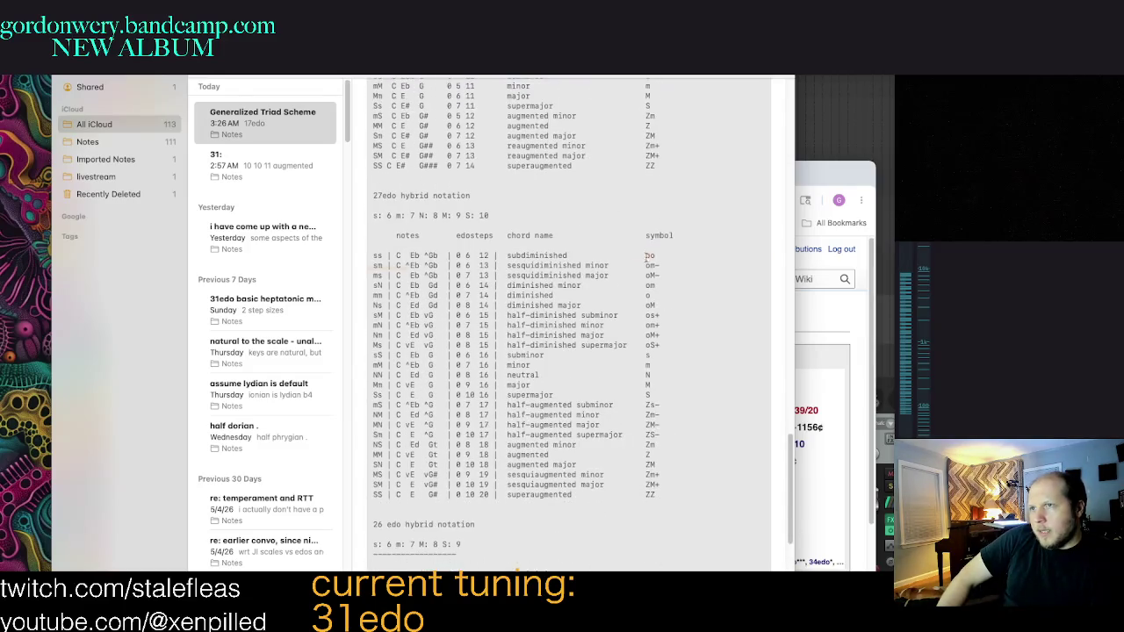
Step: Clear the stray selection in the 27edo table
mouse_move(647, 255)
mouse_down()
mouse_move(650, 496)
mouse_move(629, 270)
mouse_move(651, 255)
mouse_move(682, 492)
mouse_move(650, 420)
mouse_move(645, 254)
mouse_up()
click(677, 494)
click(645, 255)
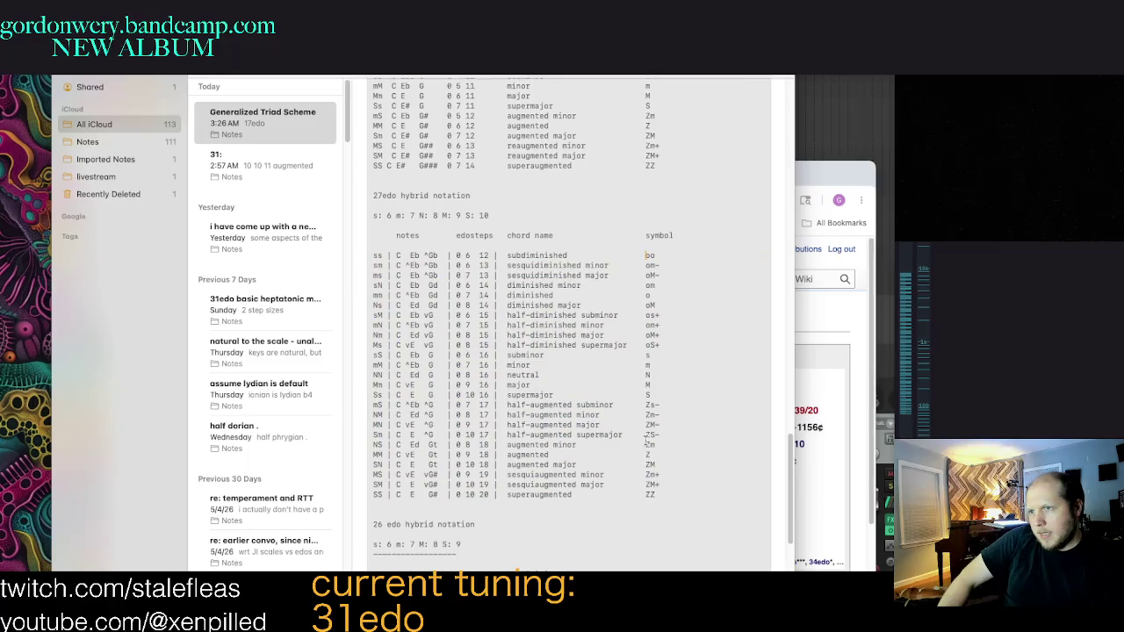
Step: Select the 26 edo table rows down through the superaugmented row
scroll(648, 427, down, 5)
drag(654, 492, 646, 340)
click(645, 340)
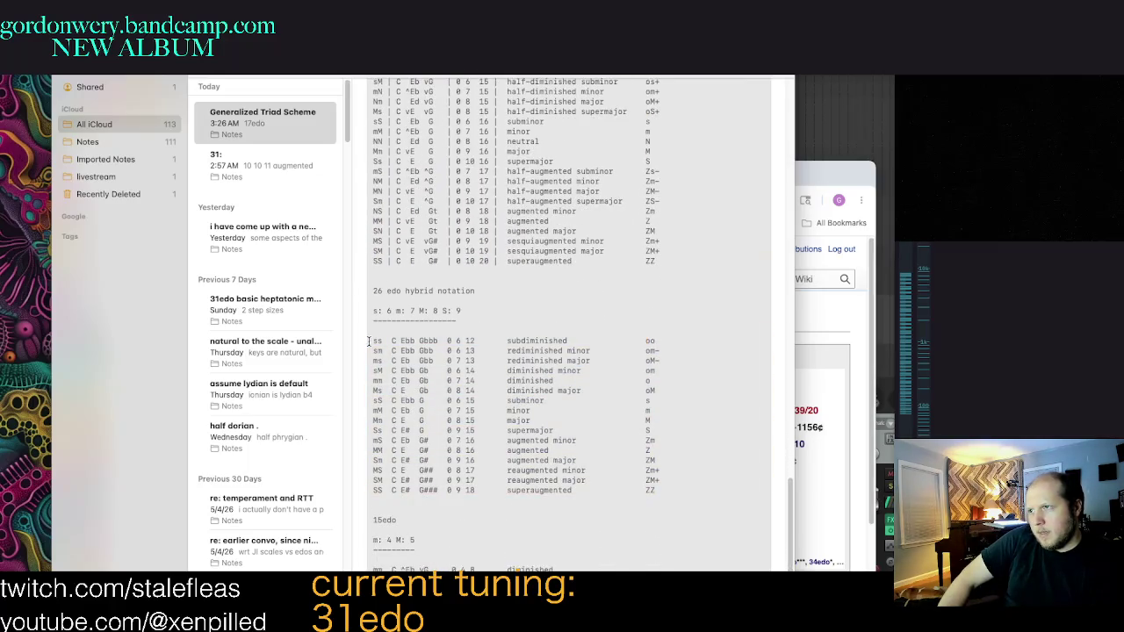
mouse_move(369, 340)
mouse_down()
mouse_move(740, 494)
mouse_move(337, 339)
mouse_up()
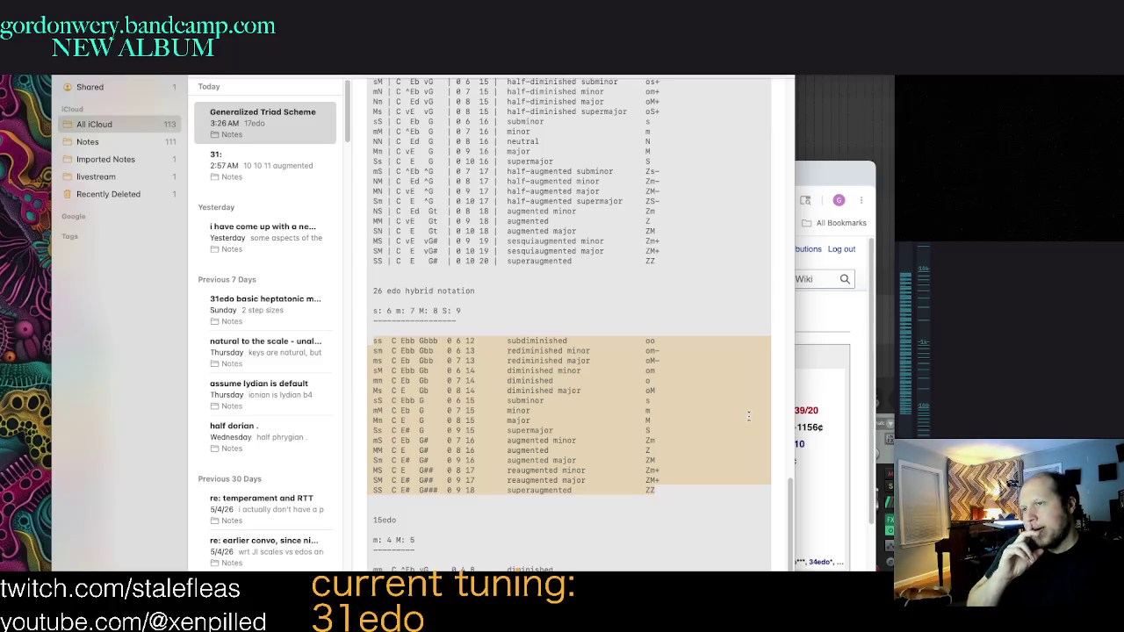
click(752, 491)
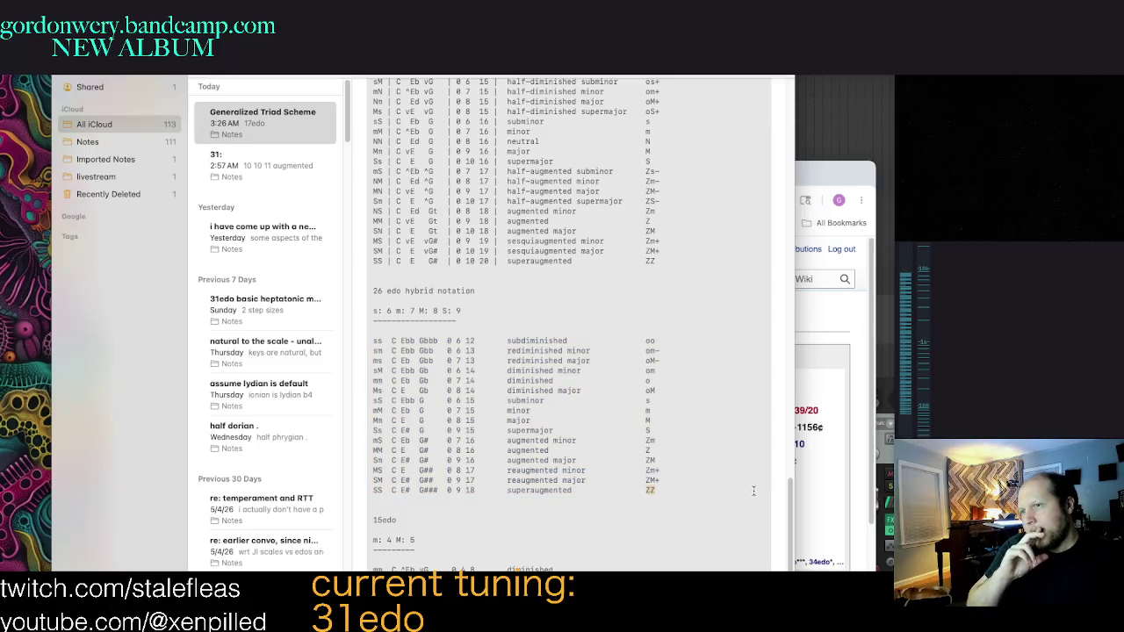
triple_click(752, 491)
drag(378, 340, 769, 501)
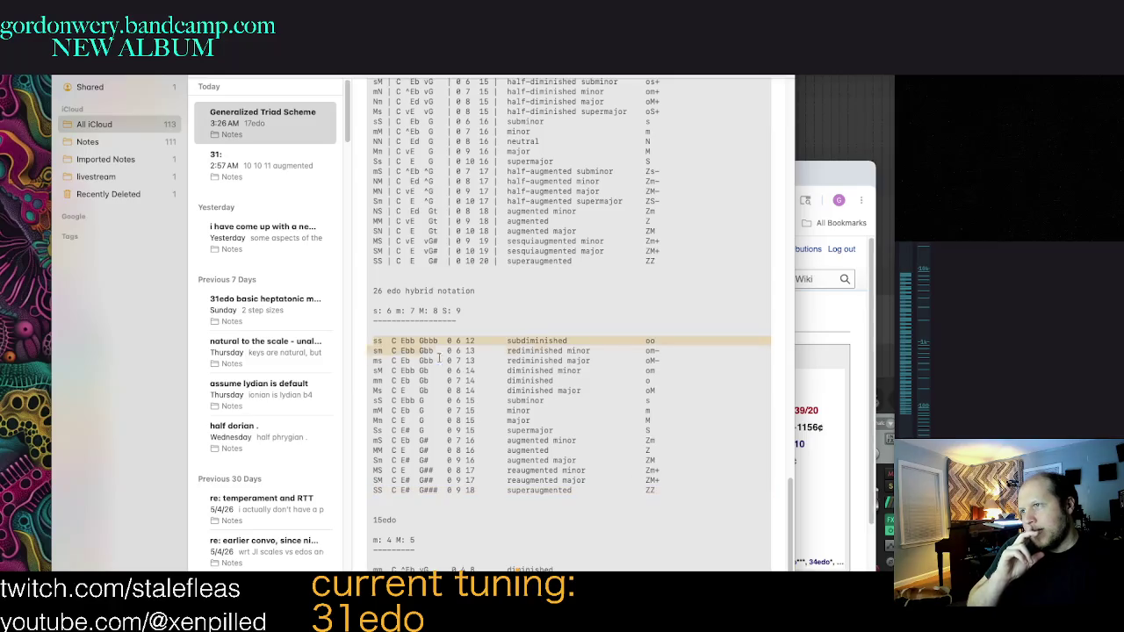
Step: Reselect the 26 edo table starting at the ss row, extending to superaugmented
scroll(716, 506, down, 2)
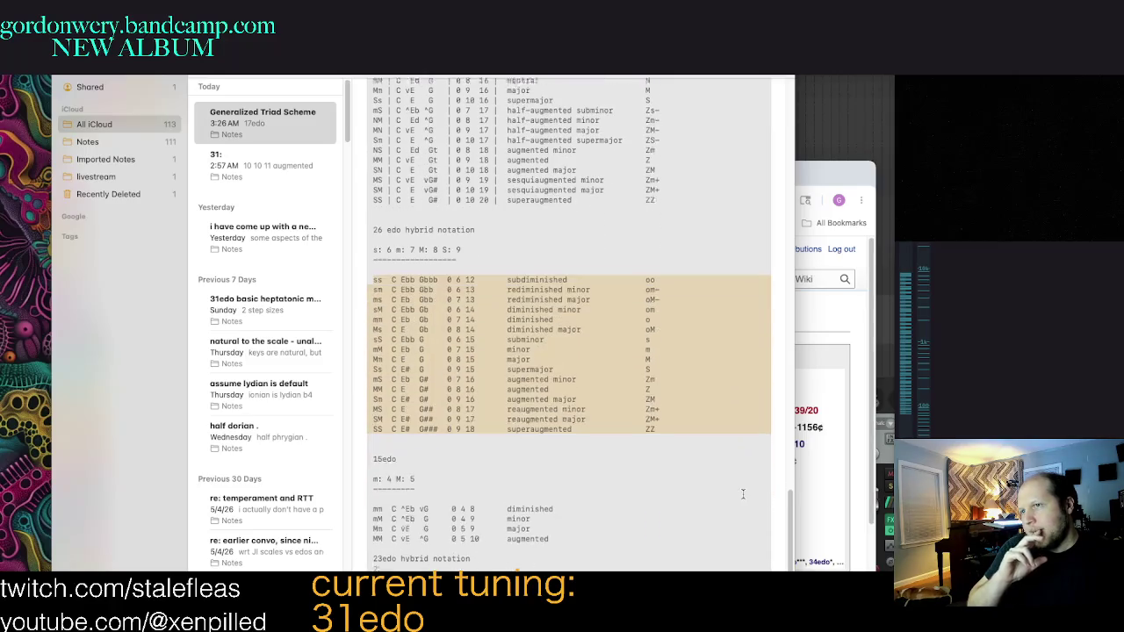
scroll(747, 479, down, 2)
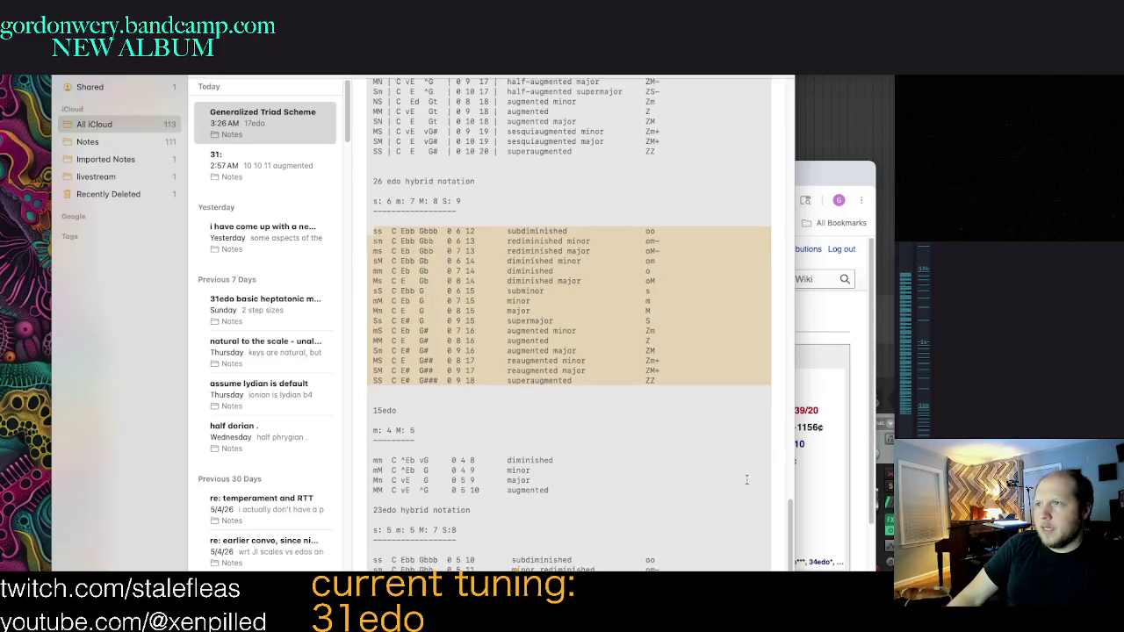
scroll(733, 471, down, 2)
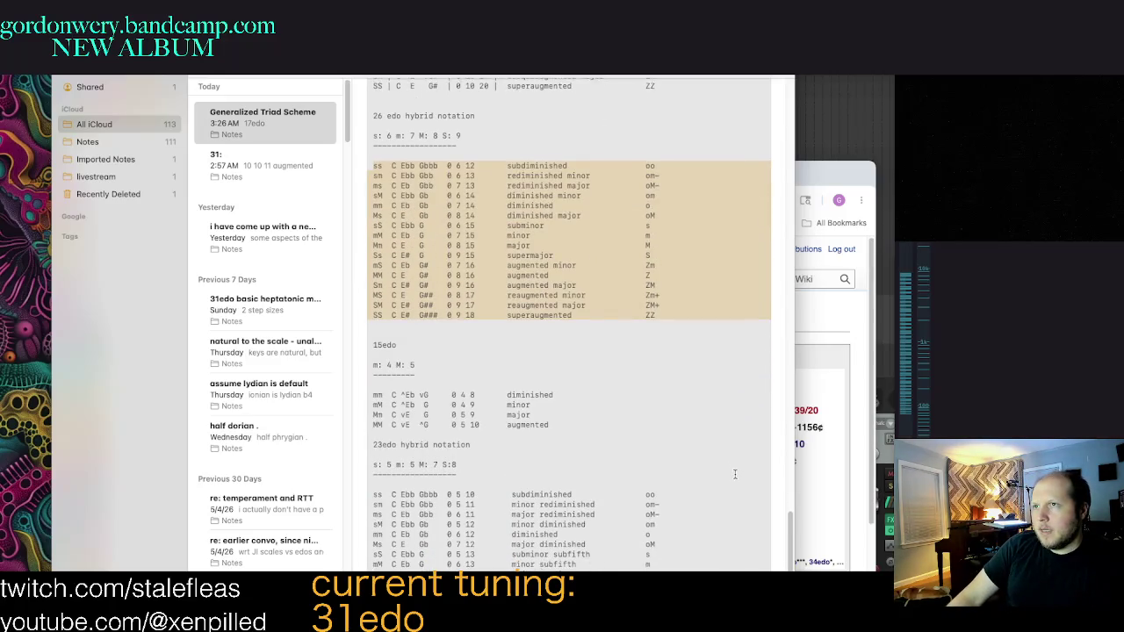
scroll(720, 488, up, 1)
scroll(708, 498, up, 4)
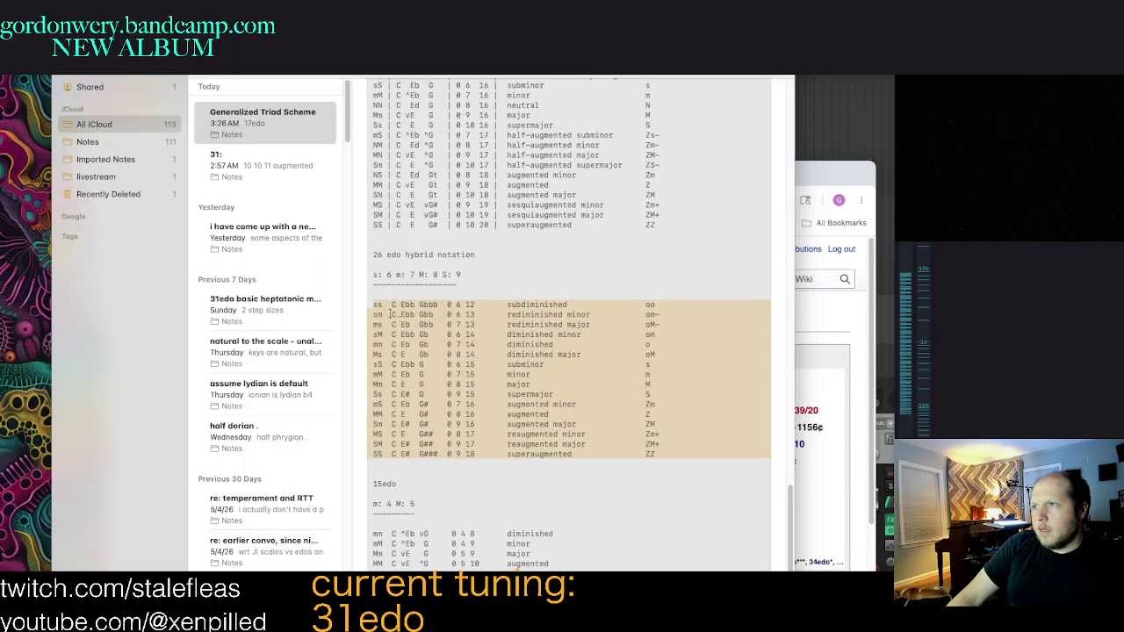
drag(363, 305, 699, 472)
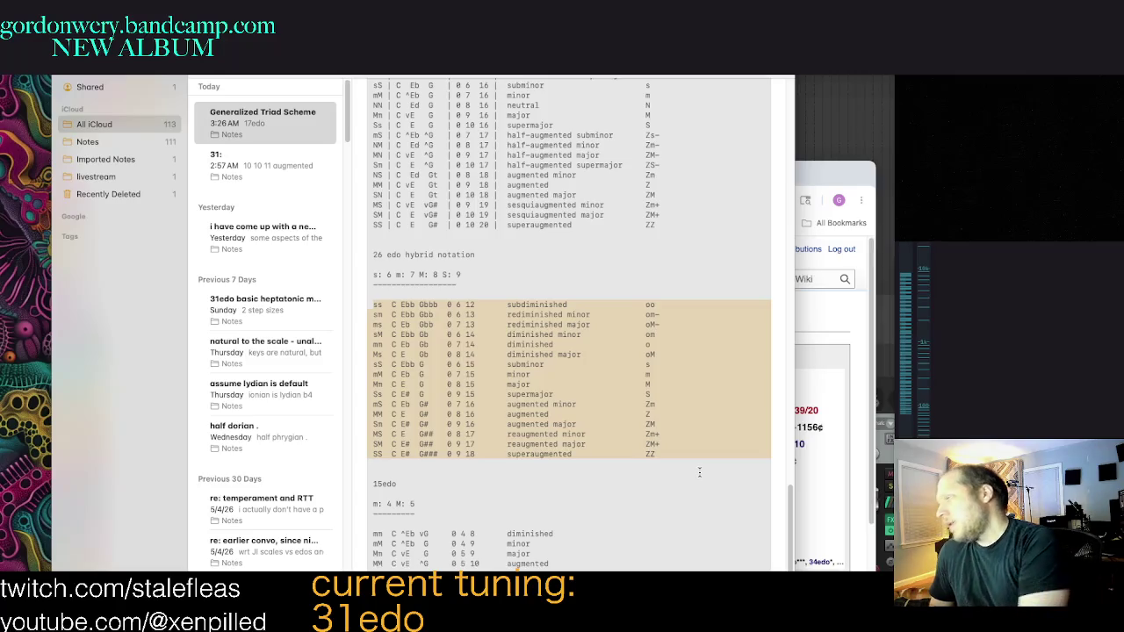
click(570, 387)
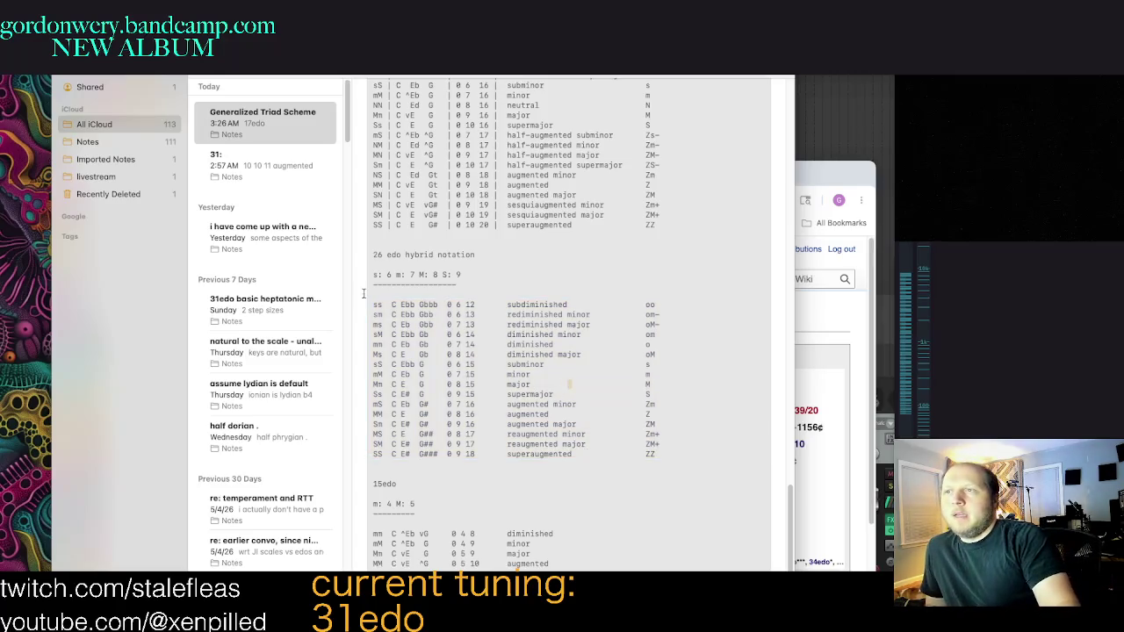
mouse_move(369, 304)
mouse_down()
mouse_move(749, 431)
mouse_move(757, 457)
mouse_up()
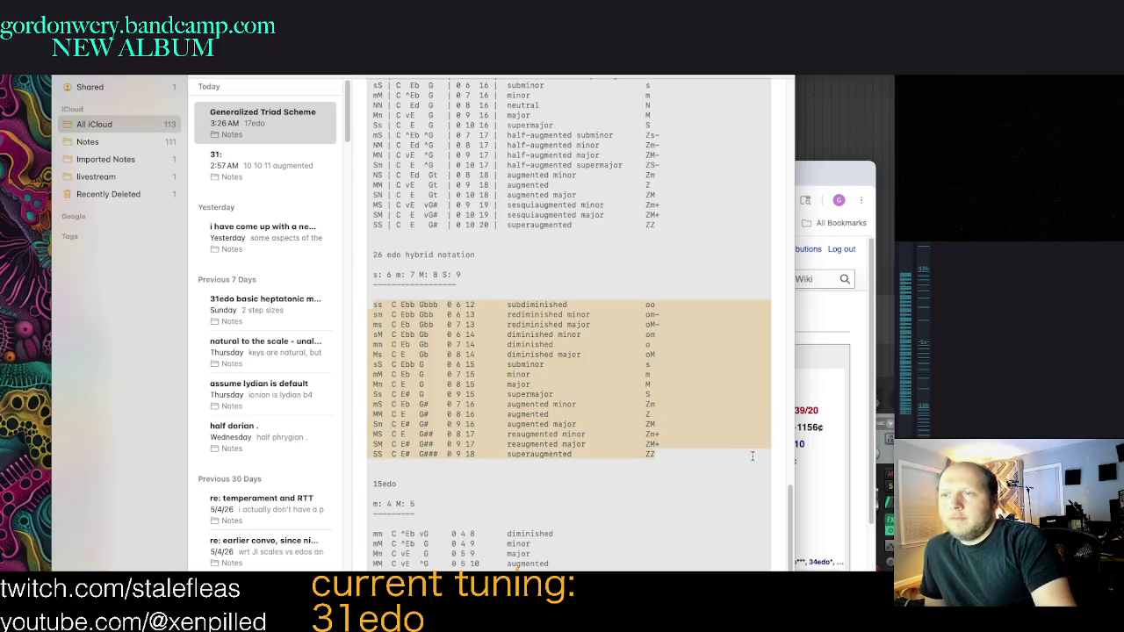
click(370, 306)
mouse_move(369, 305)
mouse_down()
mouse_move(729, 459)
mouse_move(658, 452)
mouse_up()
Step: Redo the selection so it covers every 26 edo row, ss through the SS … ZZ row
scroll(664, 454, down, 1)
click(516, 369)
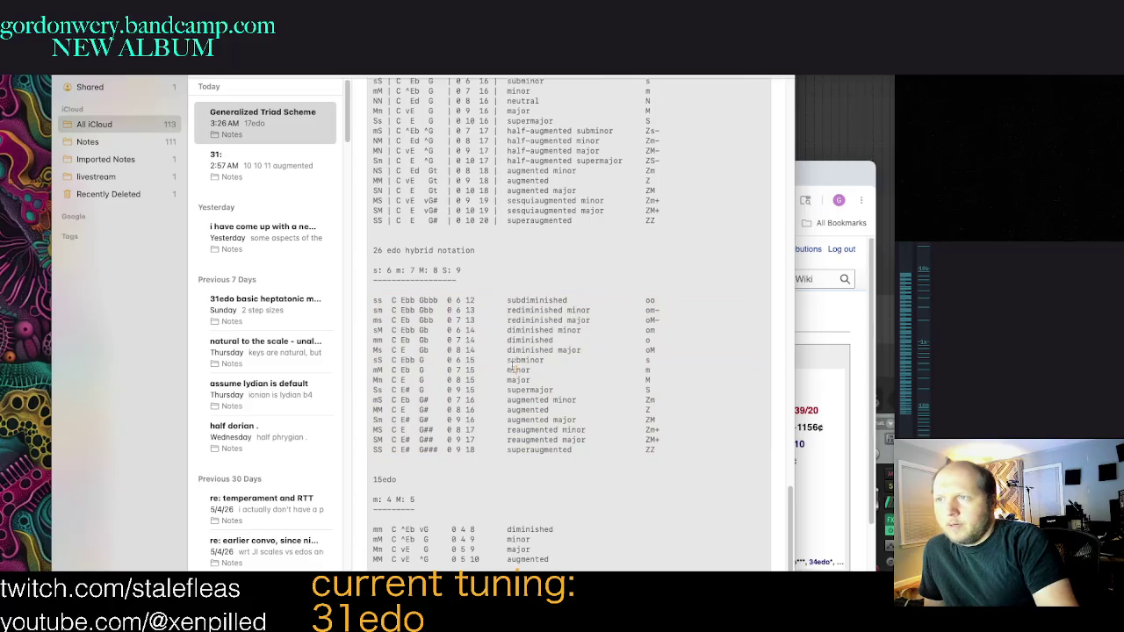
drag(688, 446, 380, 300)
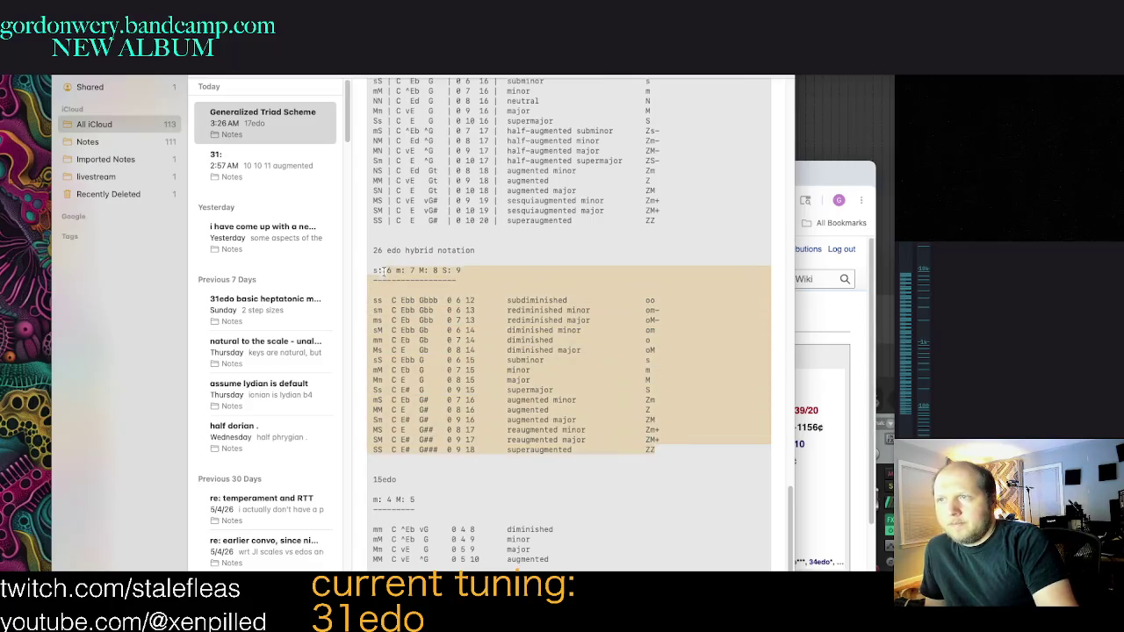
scroll(647, 332, down, 3)
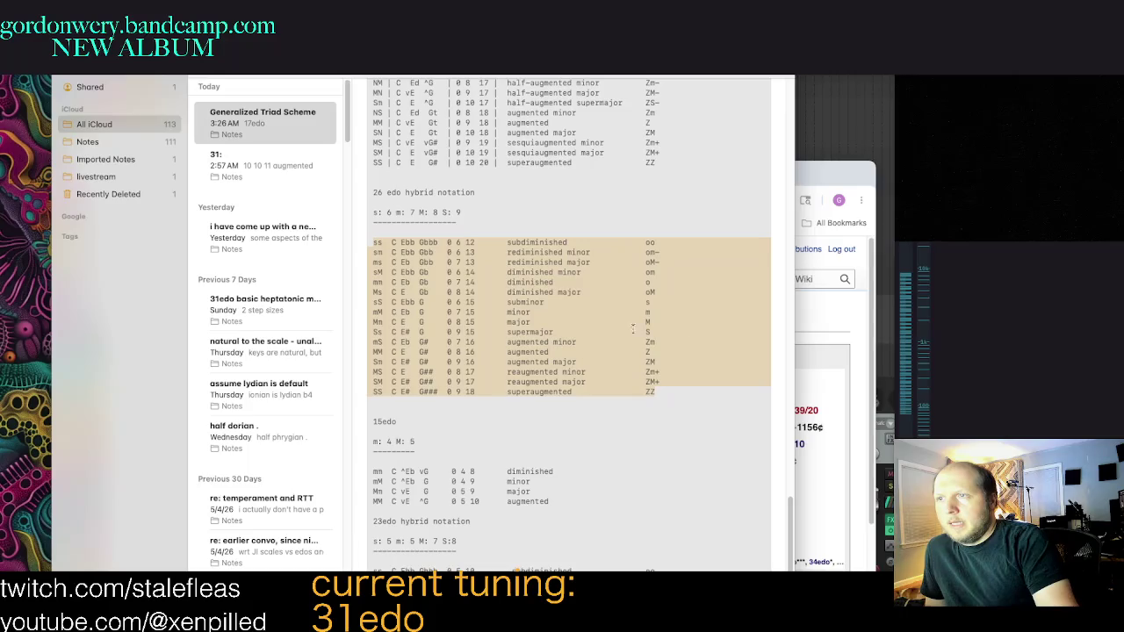
click(688, 385)
click(558, 332)
scroll(691, 347, down, 2)
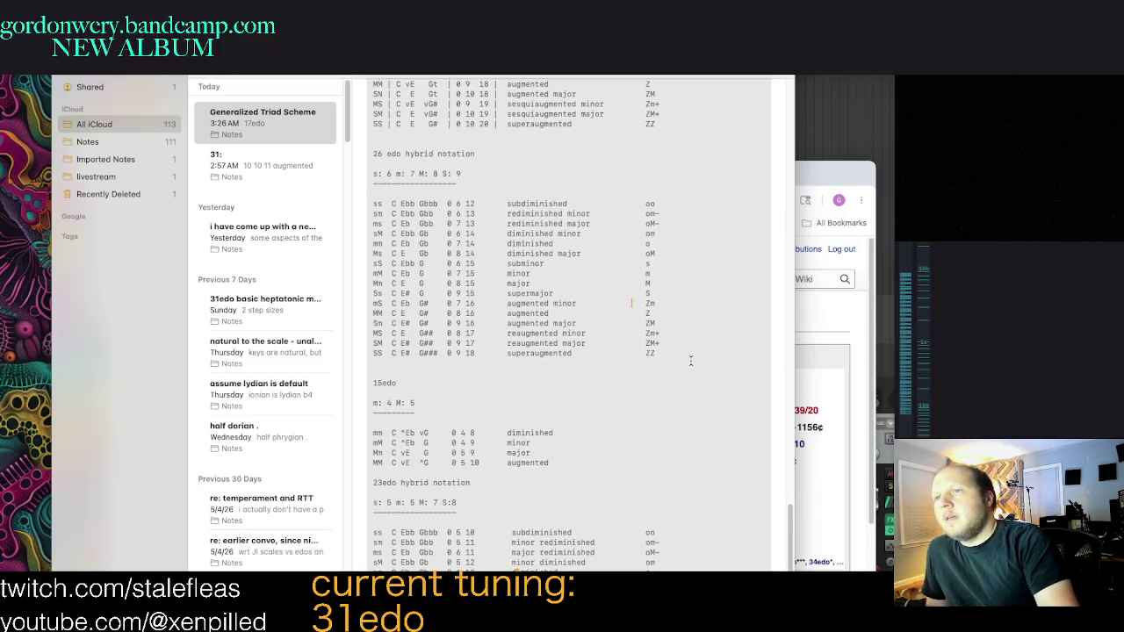
drag(658, 352, 360, 201)
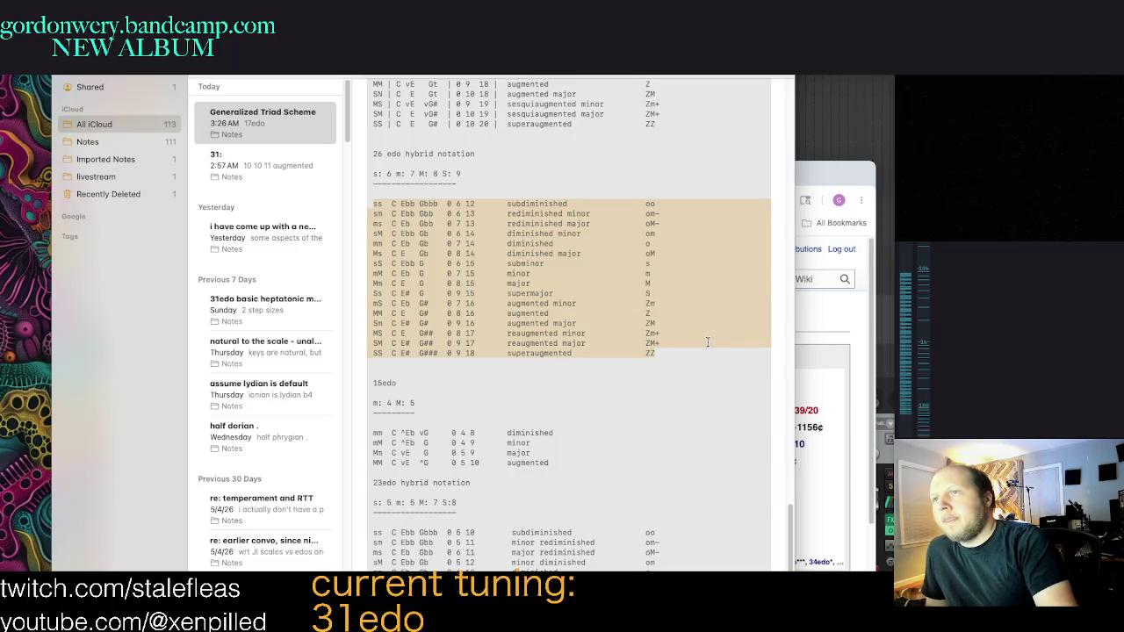
scroll(705, 344, down, 1)
scroll(693, 368, down, 1)
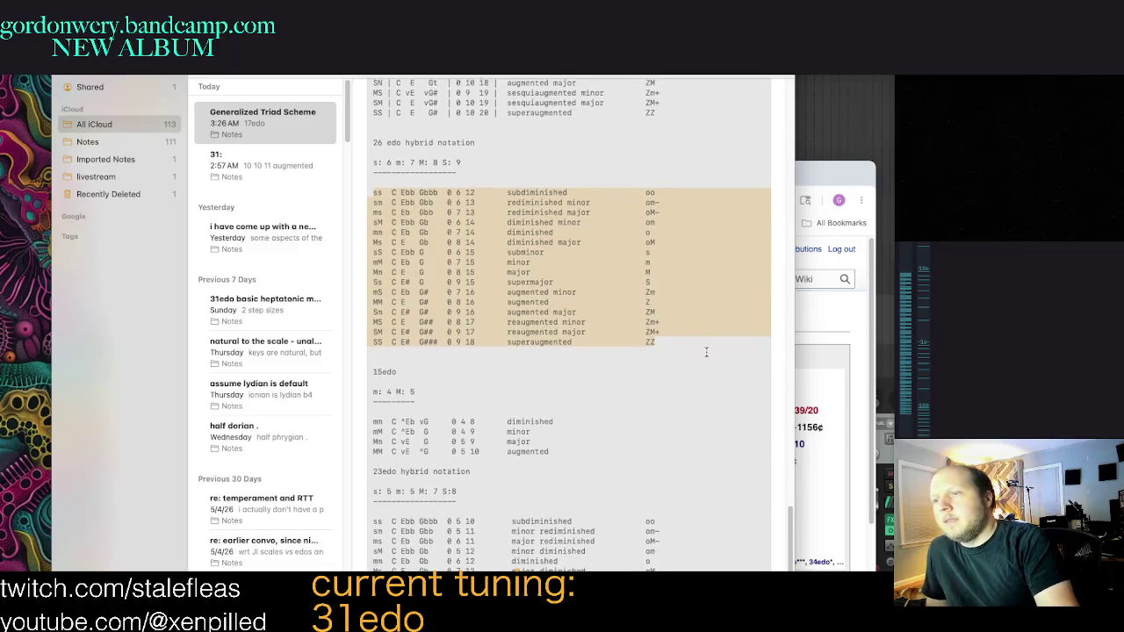
scroll(676, 395, down, 2)
scroll(658, 430, down, 1)
scroll(716, 508, up, 5)
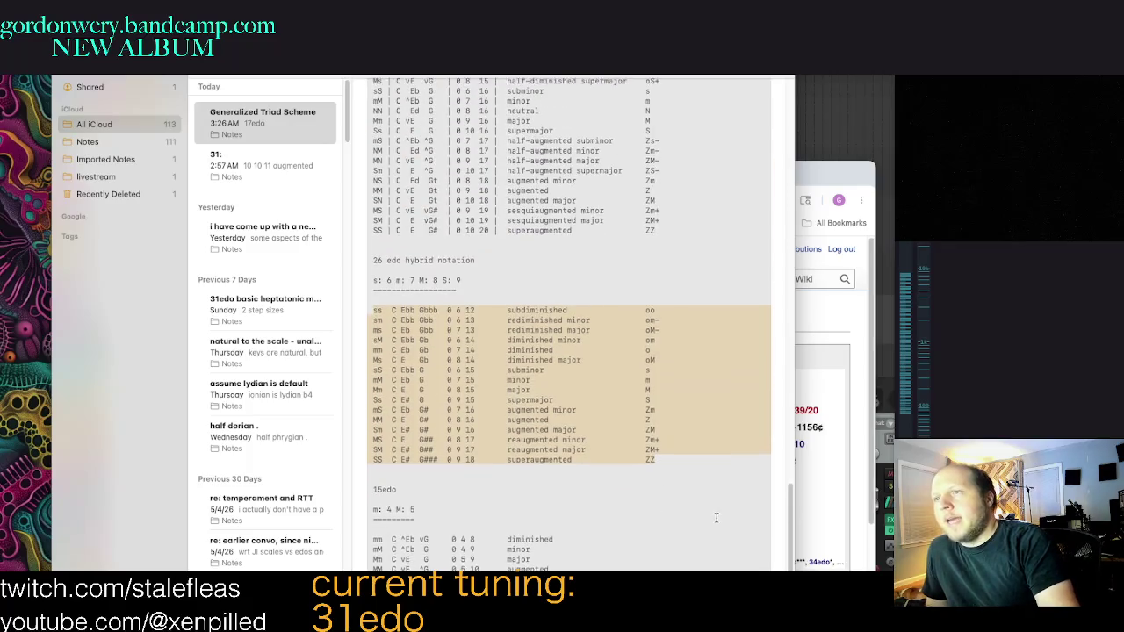
scroll(709, 518, up, 3)
scroll(710, 518, up, 1)
scroll(733, 505, up, 2)
scroll(740, 499, down, 4)
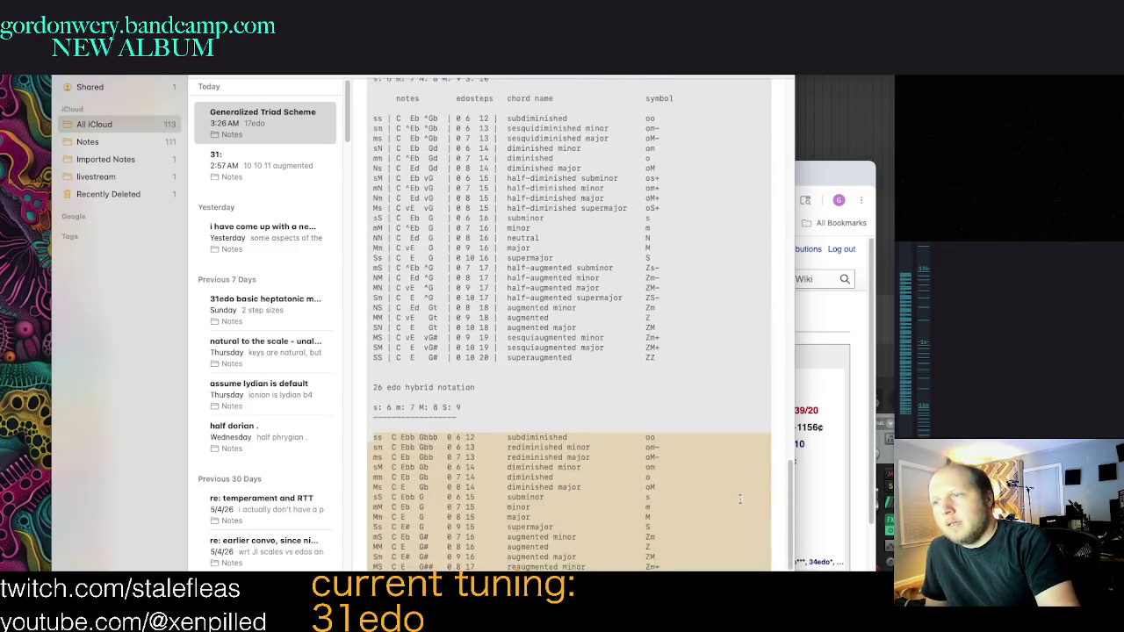
scroll(720, 466, down, 3)
click(699, 424)
scroll(699, 424, down, 1)
scroll(701, 439, down, 1)
scroll(705, 461, down, 1)
scroll(692, 466, up, 3)
scroll(692, 467, up, 4)
scroll(667, 439, up, 1)
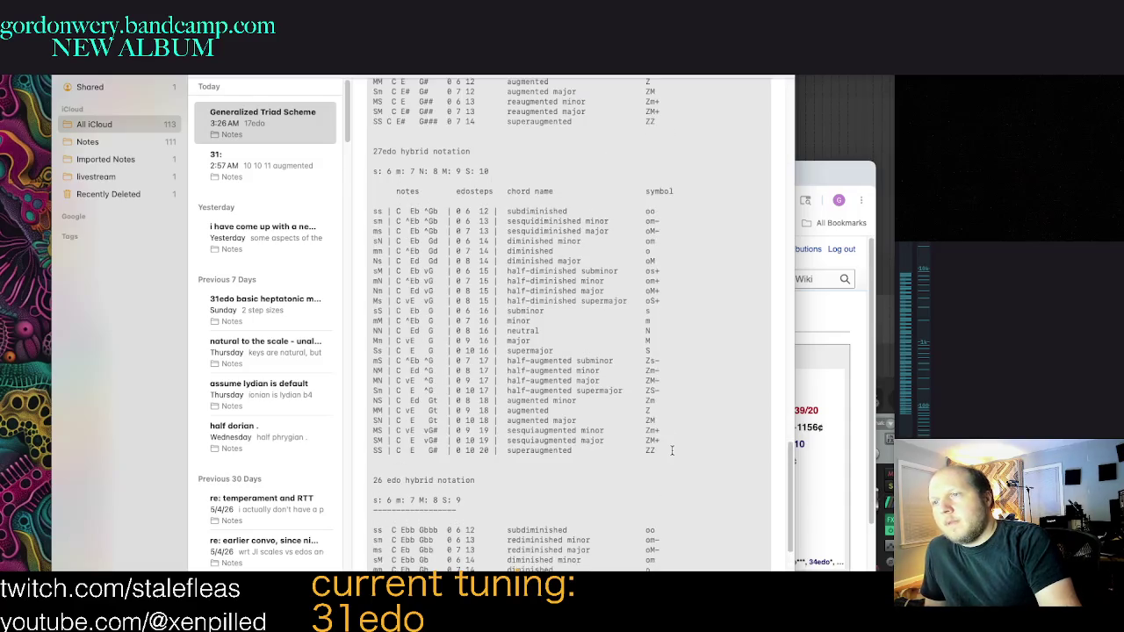
scroll(671, 450, down, 3)
scroll(662, 472, down, 1)
mouse_move(660, 471)
mouse_down()
mouse_move(373, 362)
mouse_move(369, 318)
mouse_up()
scroll(638, 383, down, 1)
click(526, 340)
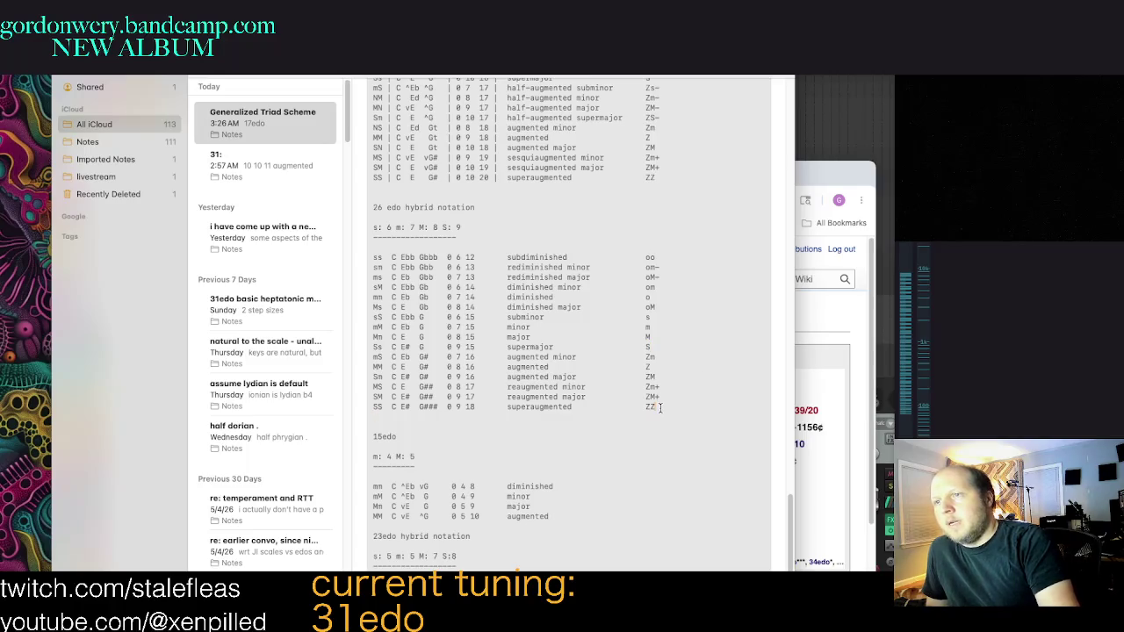
drag(665, 403, 336, 255)
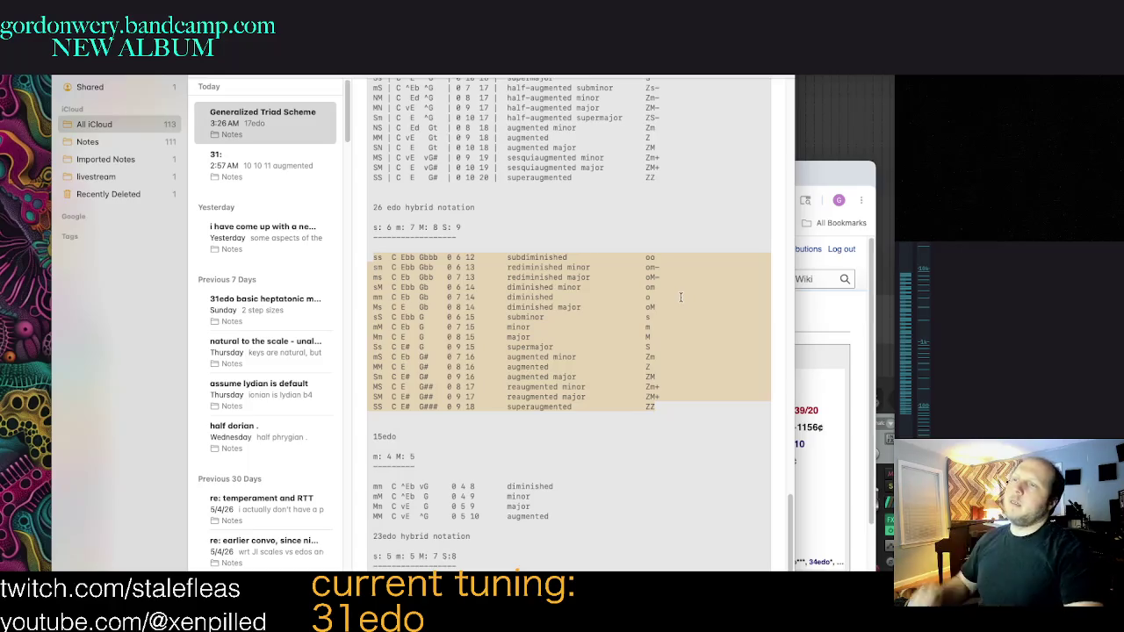
click(587, 407)
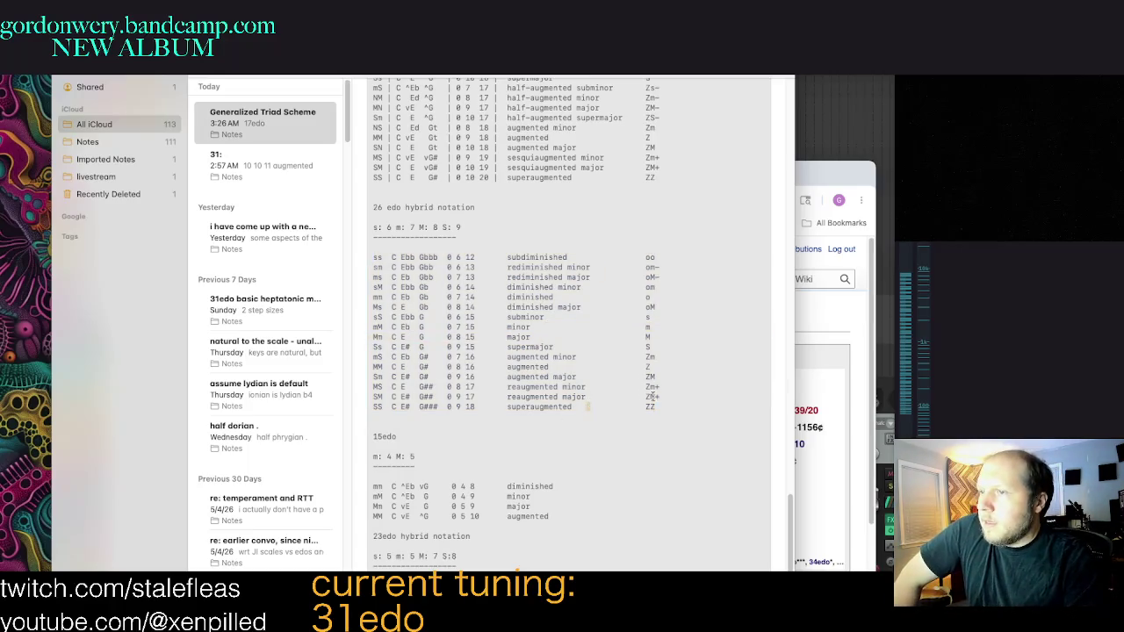
drag(651, 396, 356, 302)
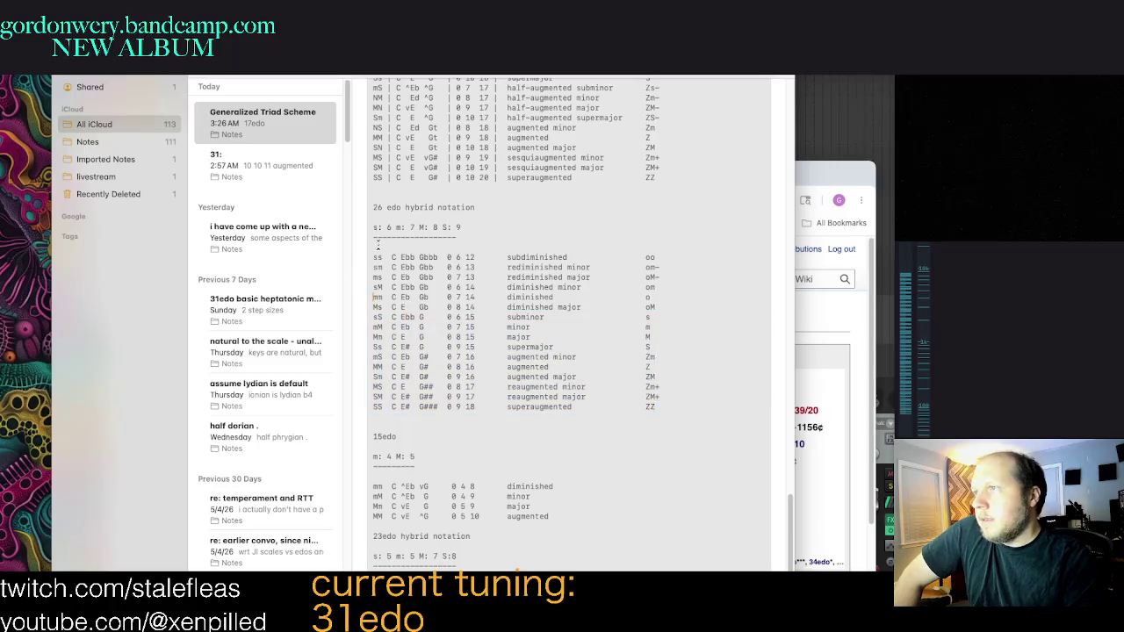
drag(378, 246, 682, 406)
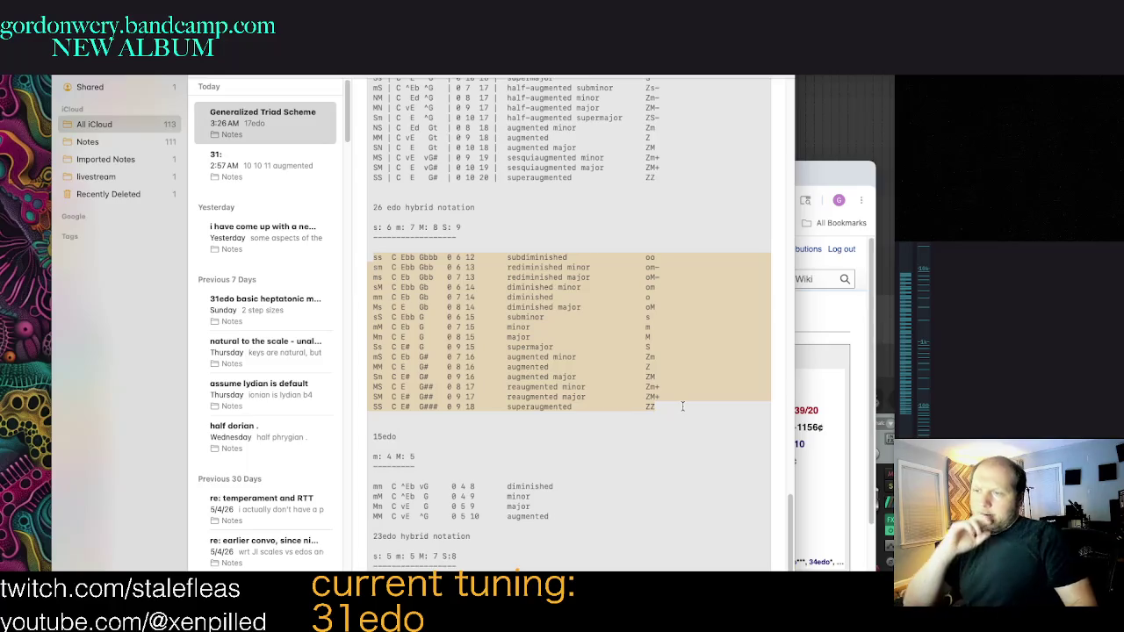
click(614, 473)
scroll(673, 488, down, 3)
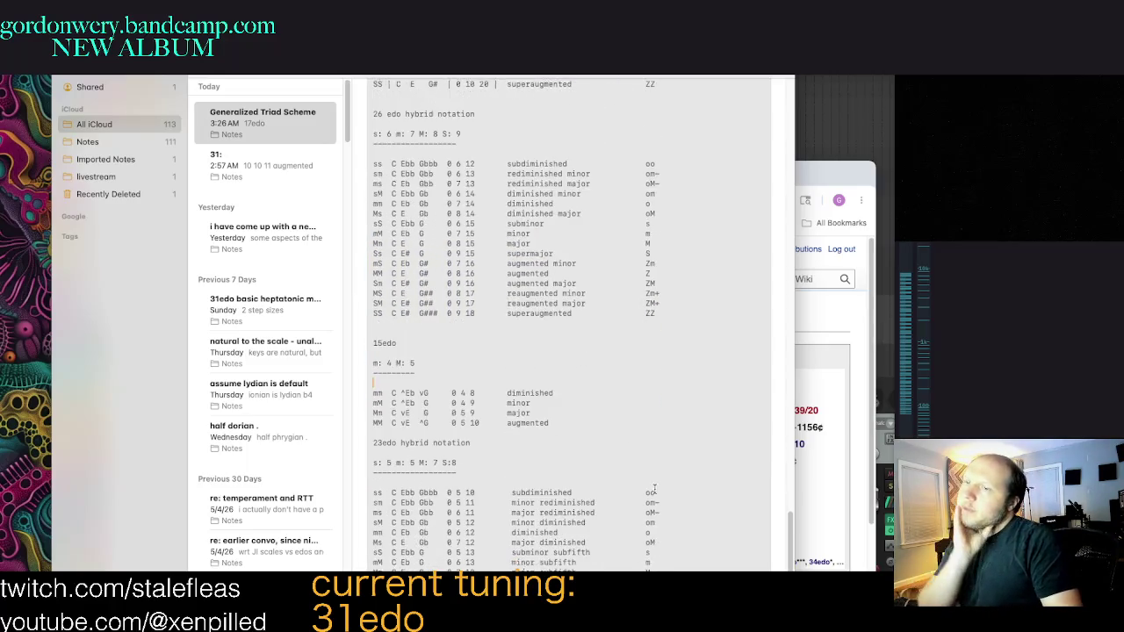
Step: Scroll up and place the cursor on the 27edo superaugmented row
scroll(701, 548, up, 2)
scroll(701, 547, up, 2)
scroll(701, 544, up, 1)
scroll(699, 542, up, 1)
scroll(700, 542, up, 2)
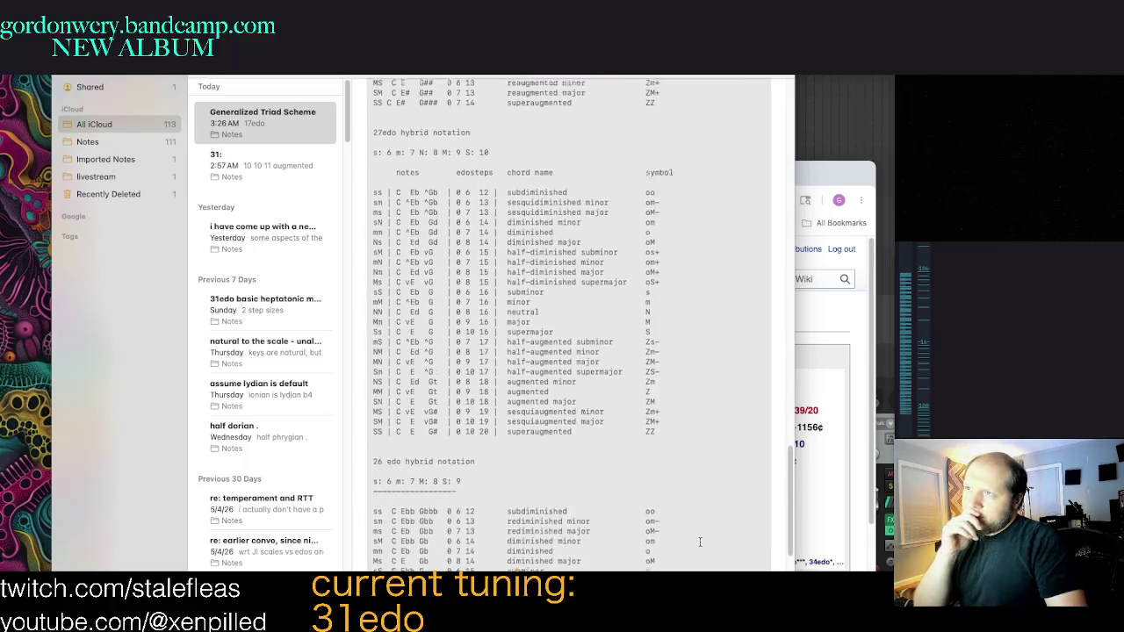
scroll(700, 542, up, 1)
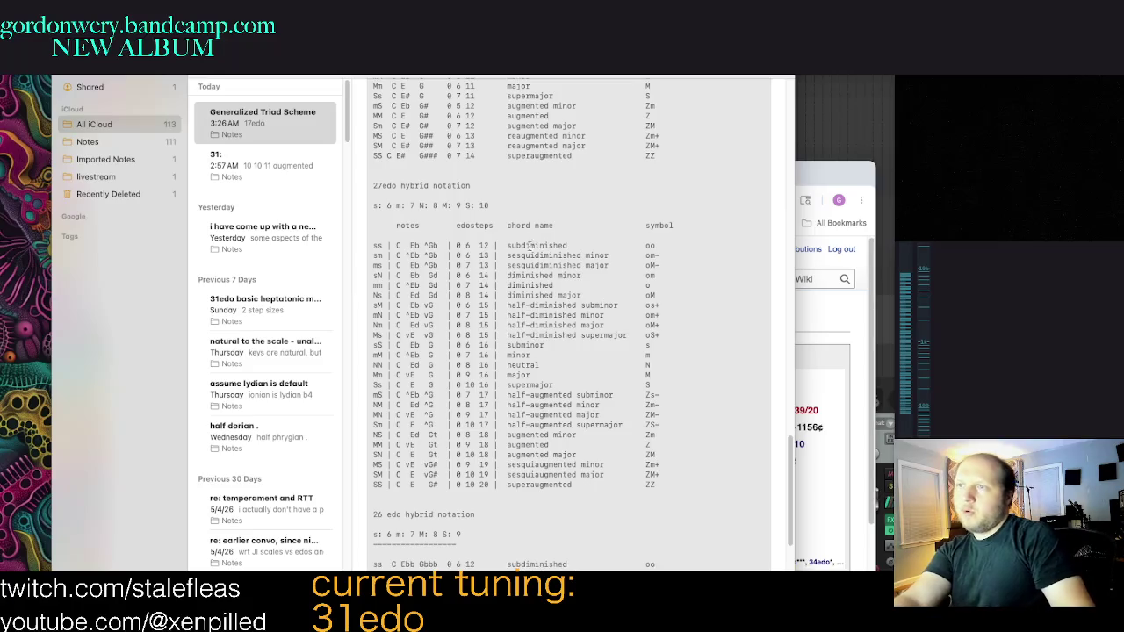
click(507, 484)
Step: Select the 27edo table from its last ZZ row up to the '27edo hybrid notation' heading
scroll(518, 491, up, 2)
scroll(597, 527, down, 3)
scroll(658, 540, down, 2)
scroll(667, 541, up, 2)
scroll(668, 536, up, 1)
scroll(658, 518, up, 2)
scroll(655, 507, down, 2)
scroll(659, 514, down, 1)
scroll(665, 520, down, 2)
scroll(672, 527, down, 2)
scroll(678, 533, down, 4)
scroll(690, 540, up, 1)
scroll(699, 548, up, 4)
scroll(693, 550, up, 2)
scroll(689, 535, up, 2)
scroll(684, 506, down, 1)
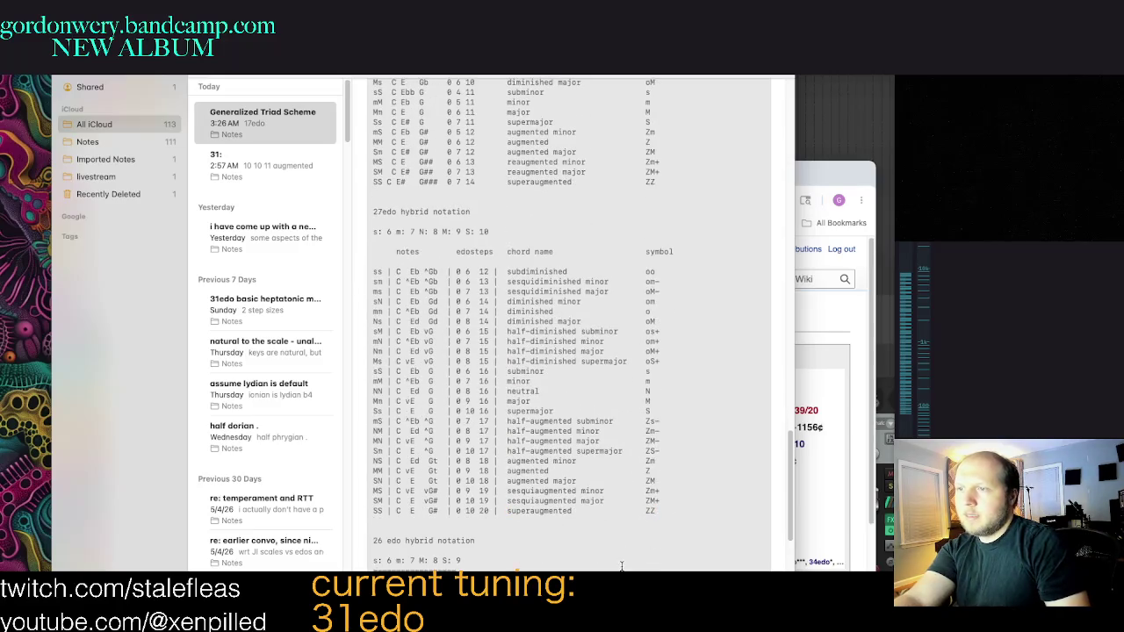
scroll(658, 500, up, 5)
scroll(658, 501, down, 2)
scroll(658, 505, down, 5)
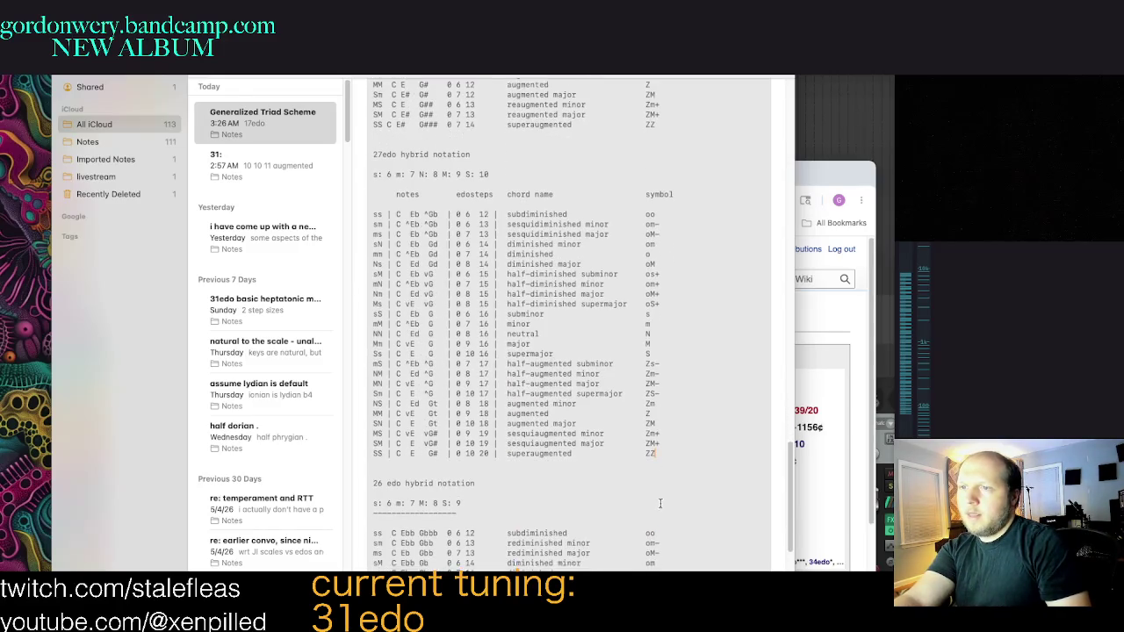
mouse_move(673, 450)
mouse_down()
mouse_move(377, 174)
mouse_move(368, 150)
mouse_up()
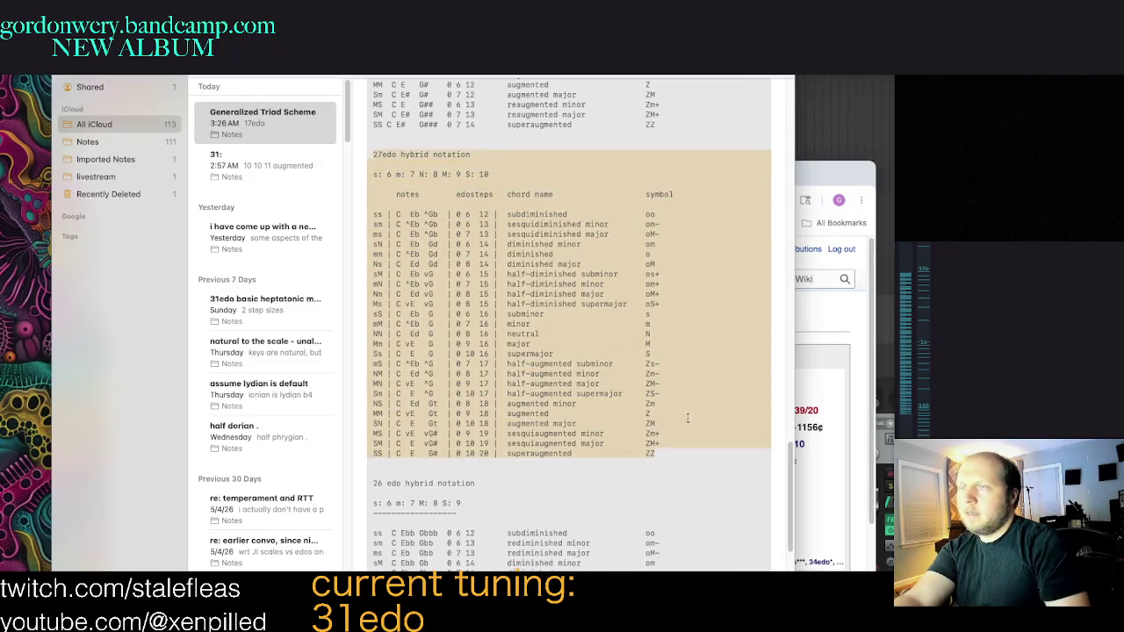
scroll(687, 423, up, 4)
scroll(687, 465, up, 1)
scroll(689, 523, up, 5)
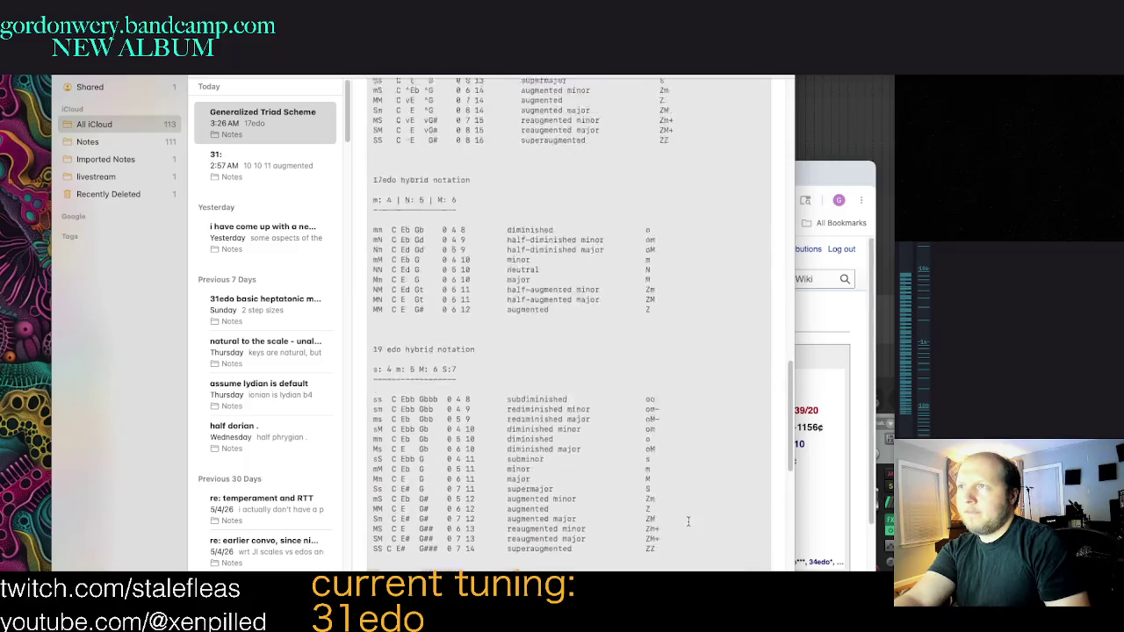
scroll(688, 522, up, 2)
scroll(688, 522, up, 3)
scroll(682, 527, up, 3)
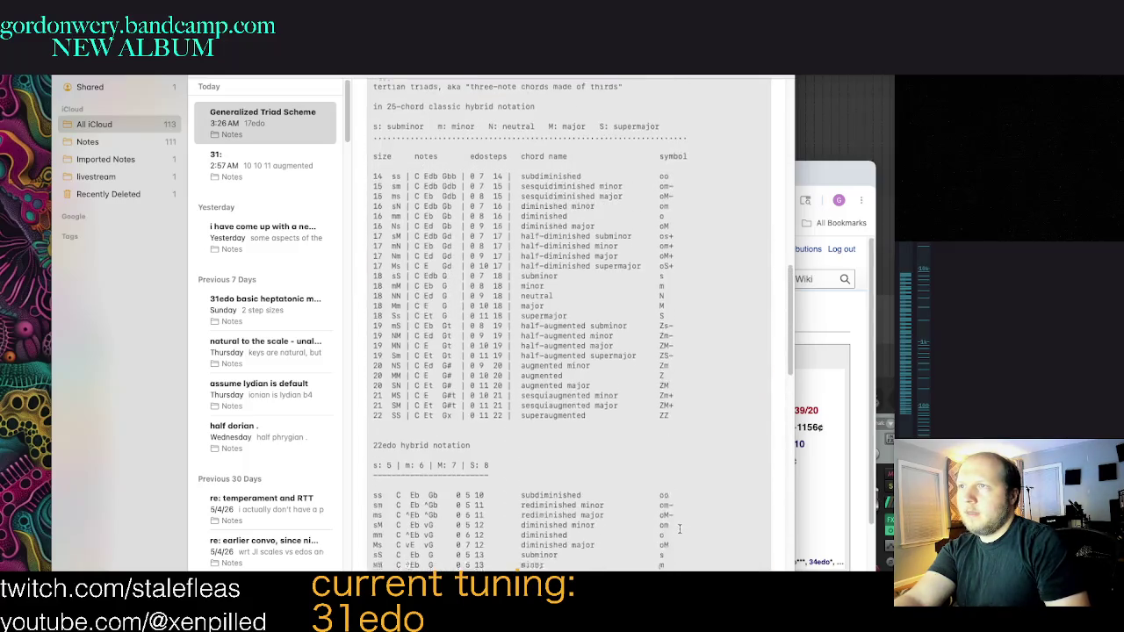
scroll(681, 527, up, 2)
scroll(650, 533, down, 2)
scroll(623, 538, down, 5)
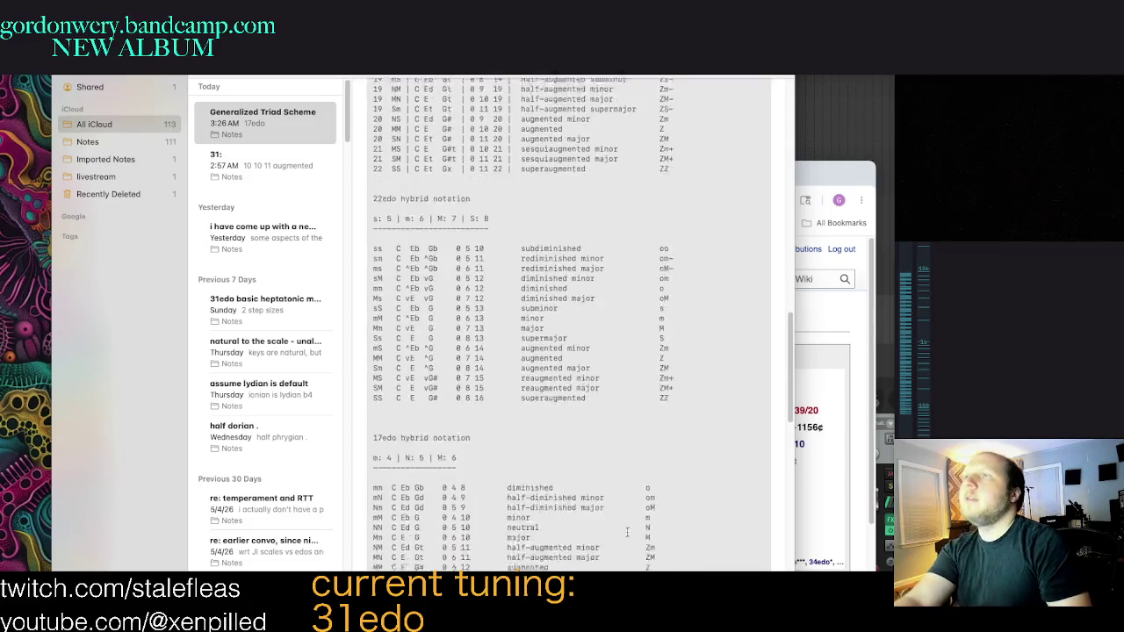
scroll(622, 538, up, 2)
scroll(777, 389, up, 3)
scroll(777, 389, down, 15)
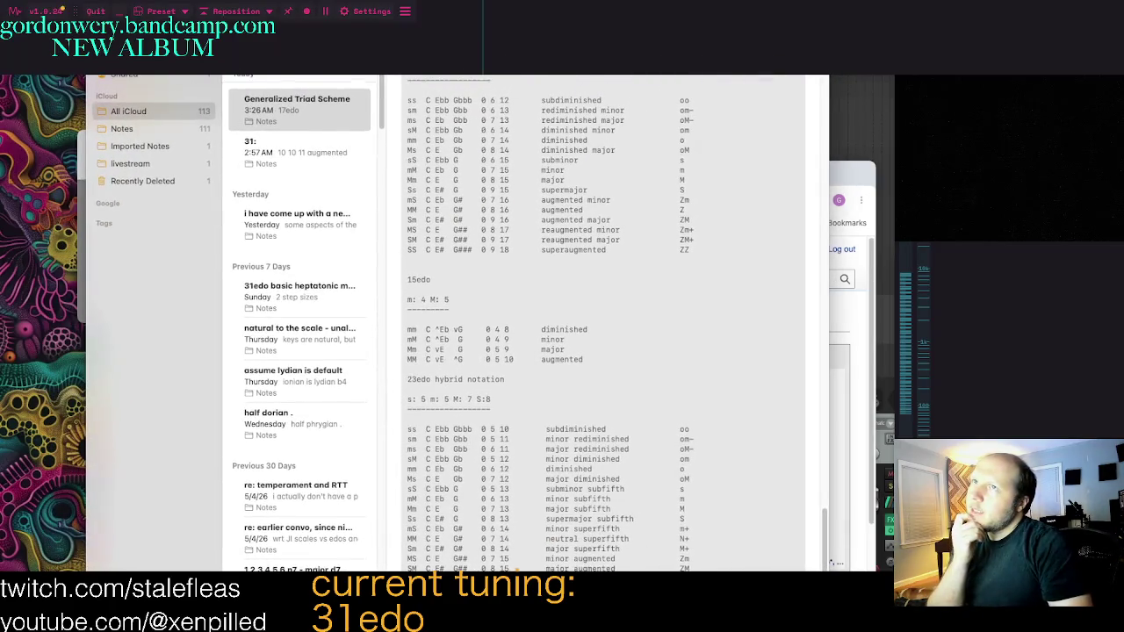
drag(829, 76, 797, 84)
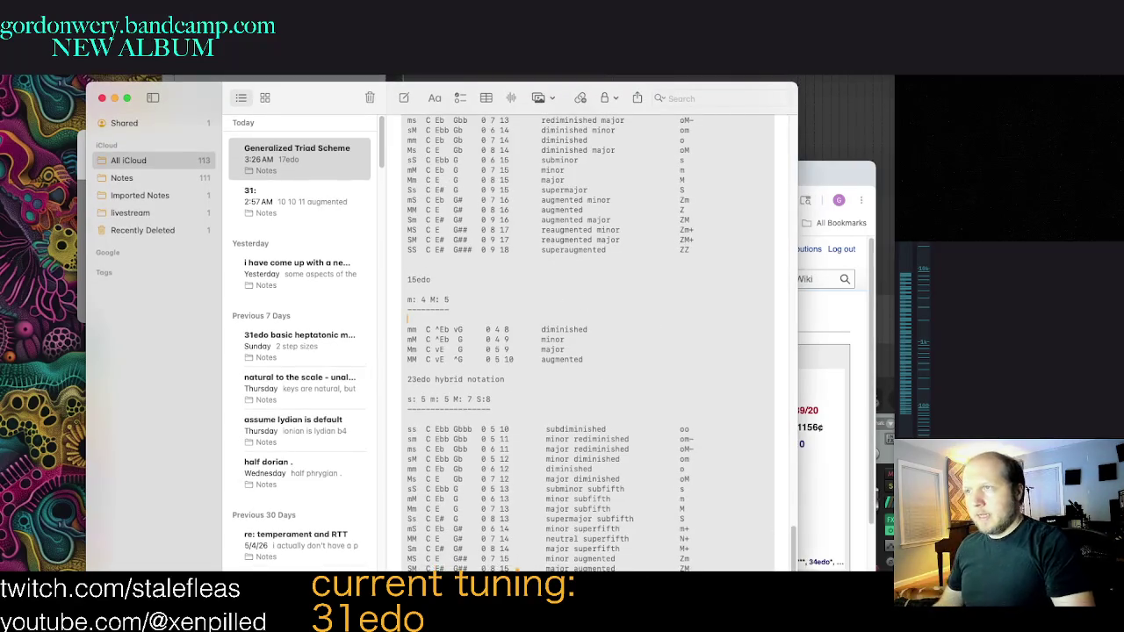
Step: Scroll up and down through the note's triad tables to review them
scroll(790, 569, up, 2)
scroll(790, 569, down, 2)
scroll(598, 343, down, 3)
scroll(597, 342, up, 3)
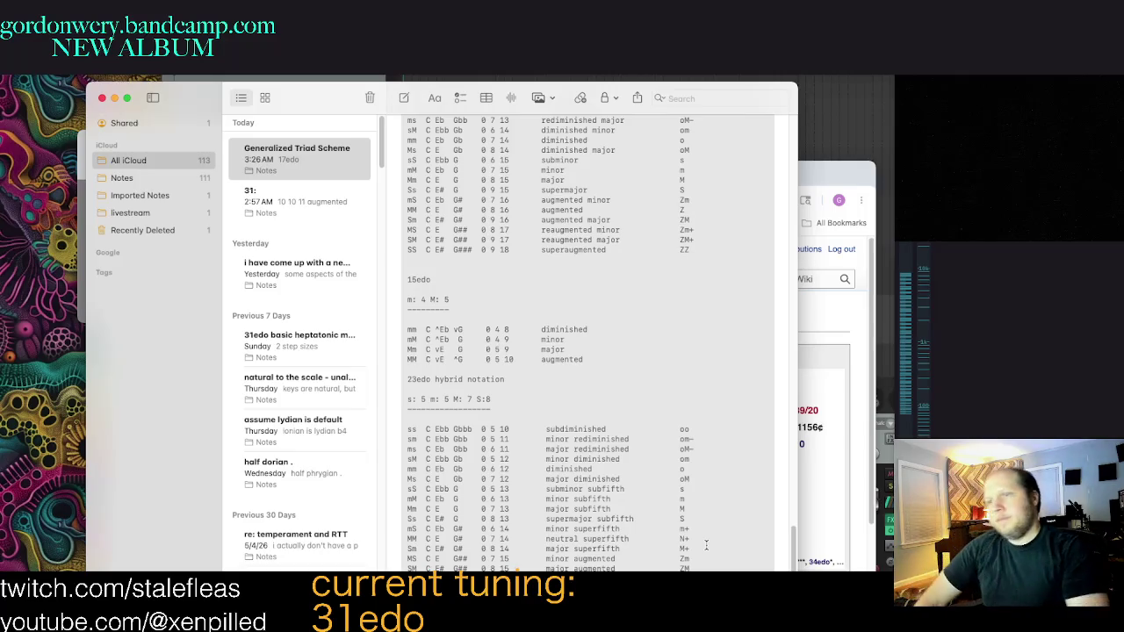
scroll(694, 526, up, 3)
scroll(659, 501, down, 3)
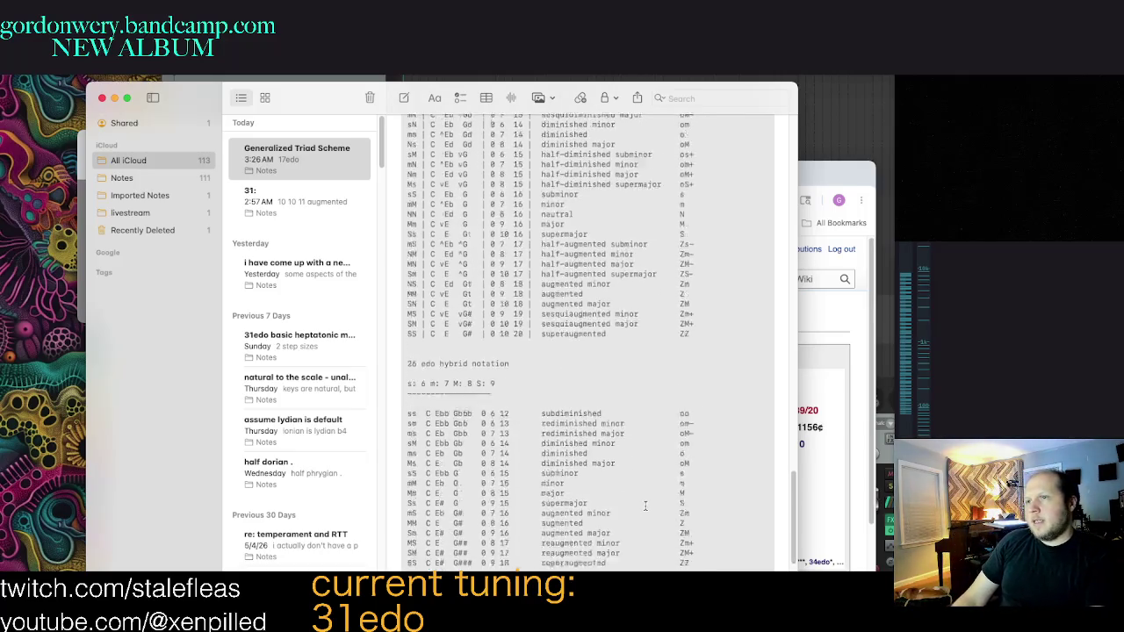
scroll(733, 529, down, 5)
scroll(733, 529, down, 5)
scroll(733, 529, up, 5)
scroll(729, 530, up, 5)
scroll(725, 531, up, 5)
scroll(722, 532, up, 3)
scroll(711, 529, up, 3)
scroll(677, 527, down, 5)
scroll(650, 513, down, 5)
scroll(630, 500, down, 3)
scroll(630, 500, down, 5)
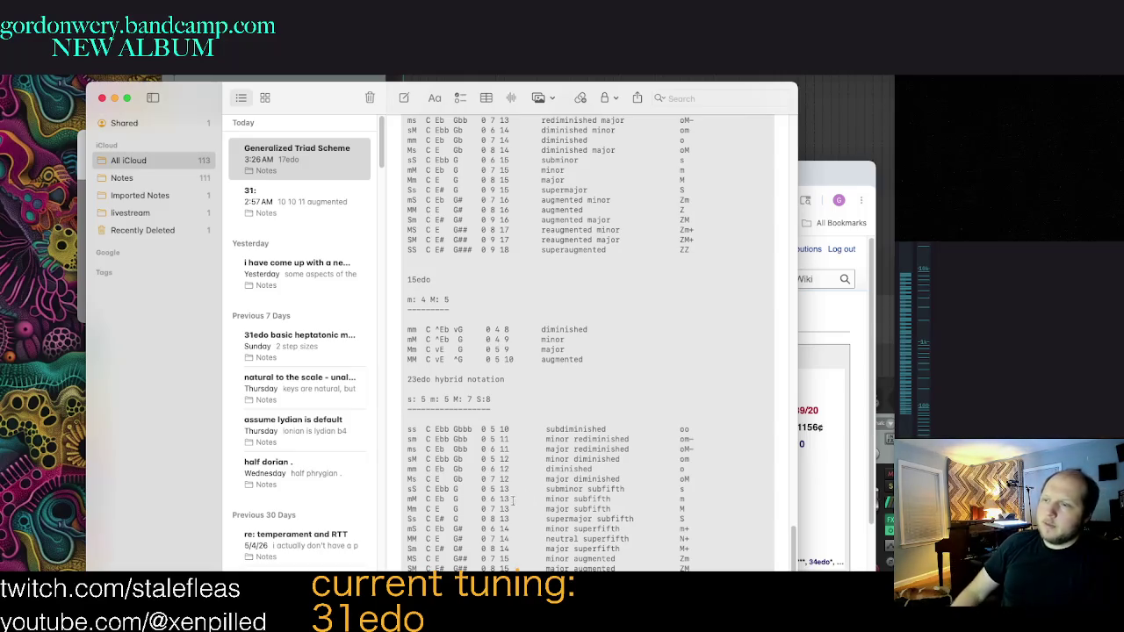
scroll(601, 469, up, 5)
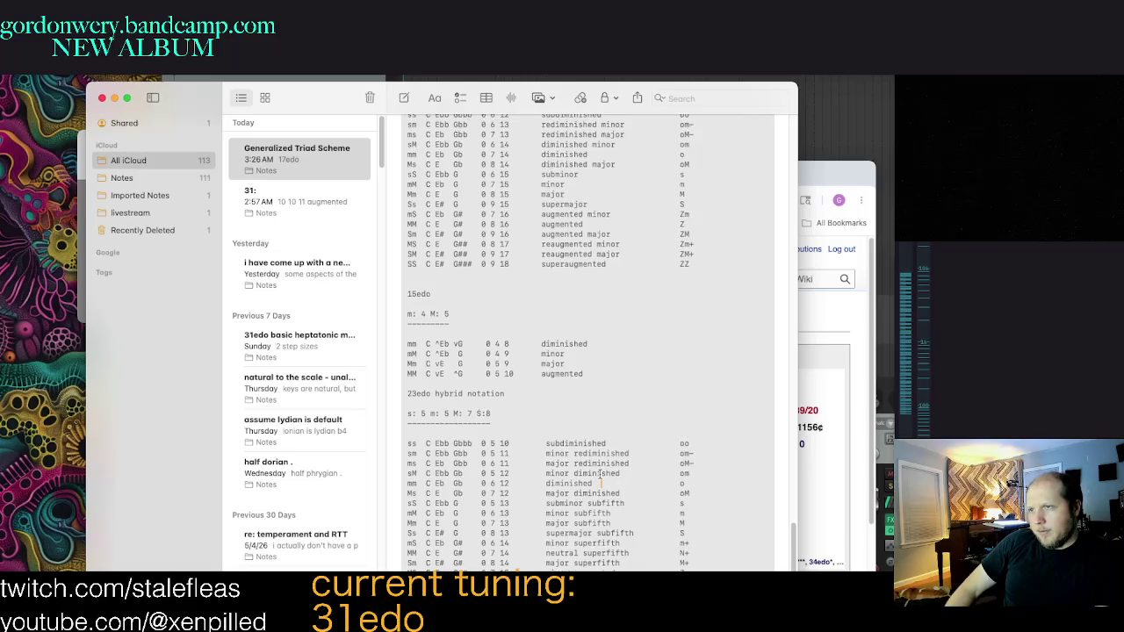
scroll(628, 474, down, 5)
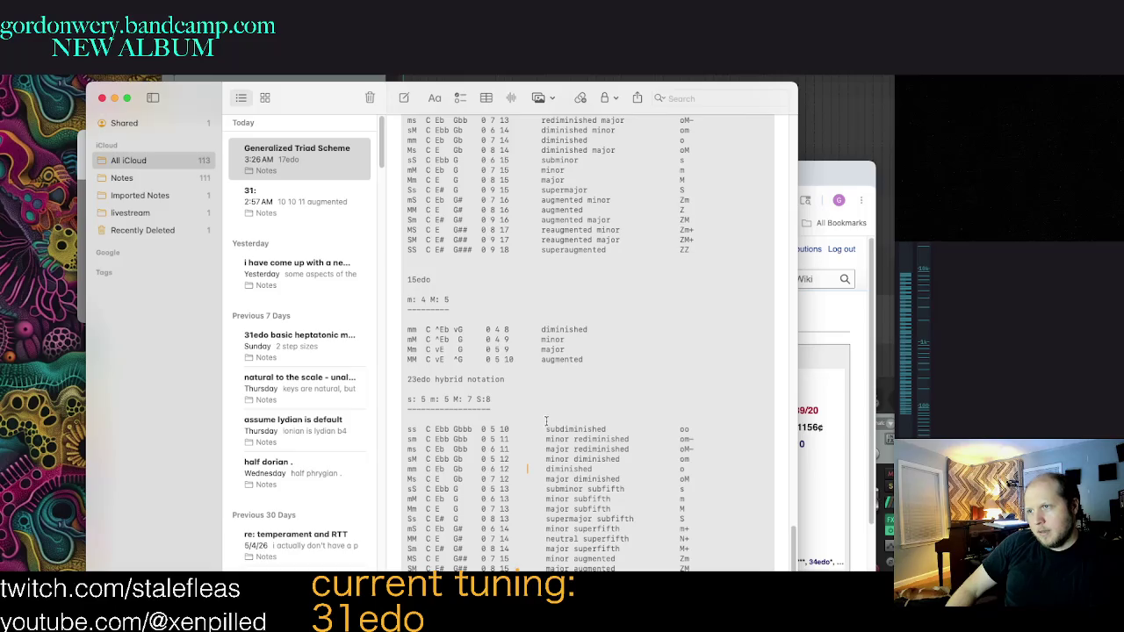
Step: Place the caret after the 15edo major row, then nudge the Notes window right and up
click(637, 349)
scroll(614, 334, up, 4)
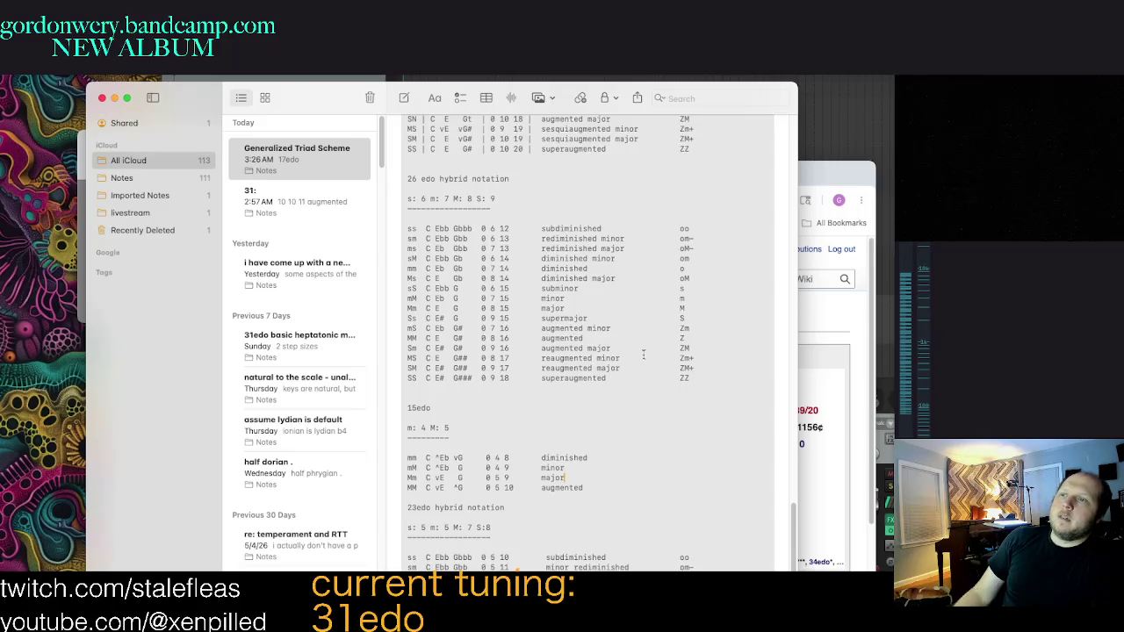
scroll(552, 288, up, 1)
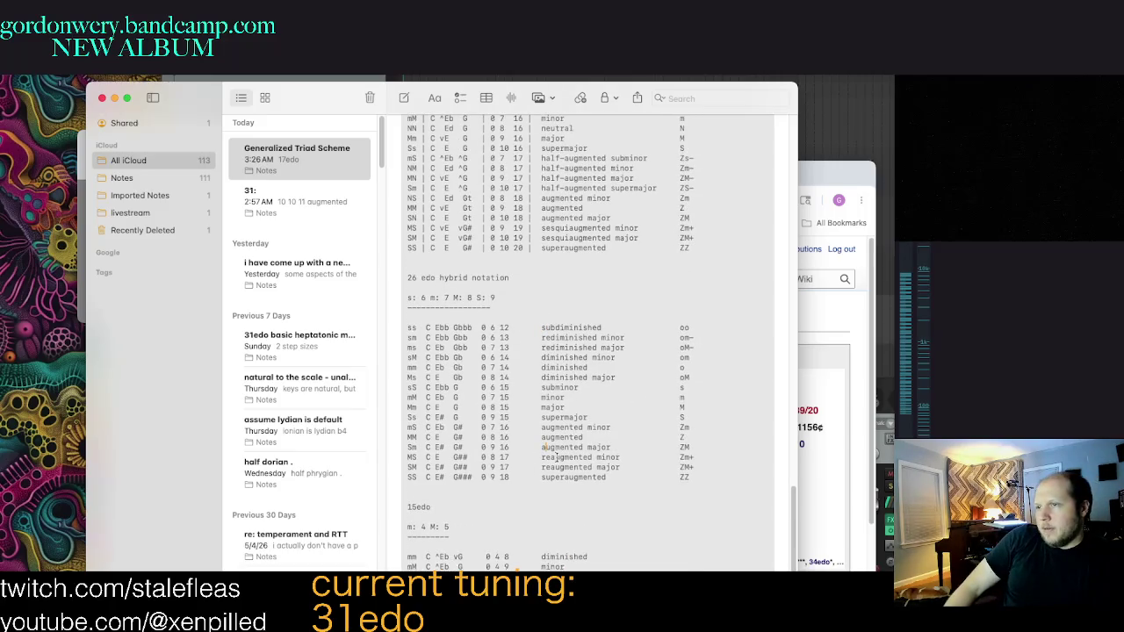
scroll(666, 475, up, 3)
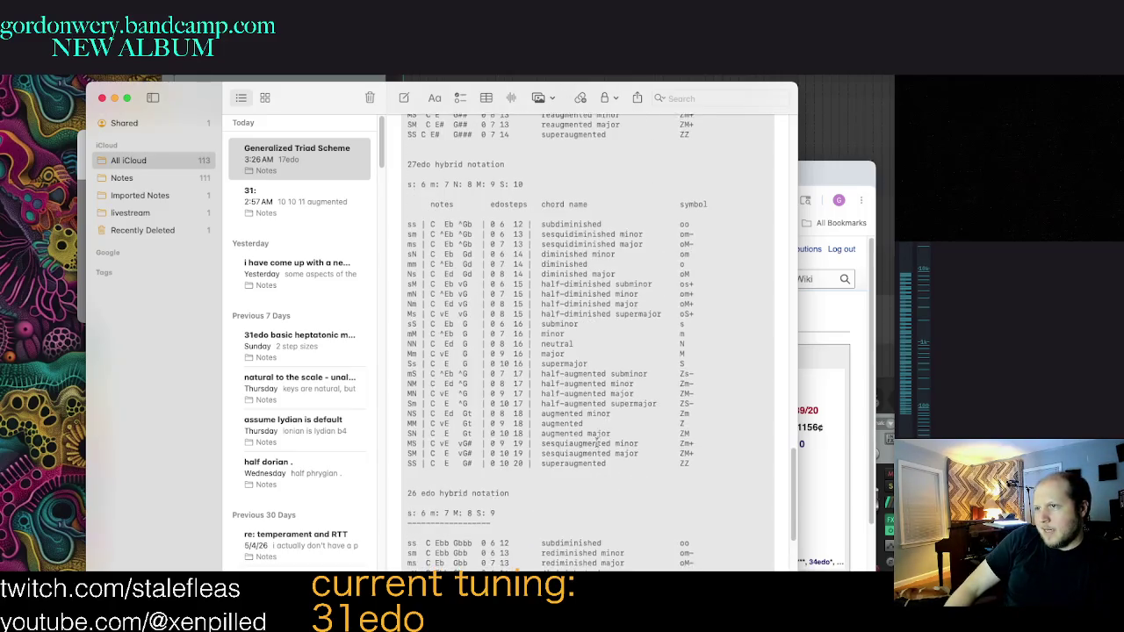
scroll(587, 387, up, 3)
scroll(615, 413, up, 5)
scroll(650, 440, up, 5)
scroll(682, 469, up, 4)
scroll(612, 506, down, 3)
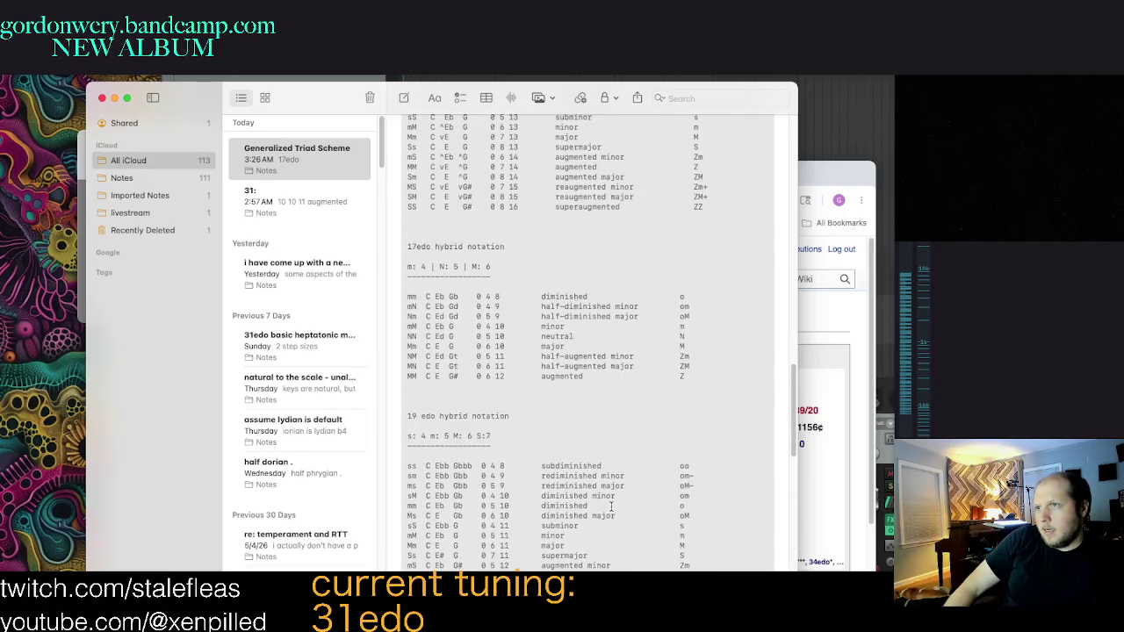
scroll(609, 323, up, 2)
scroll(594, 309, up, 1)
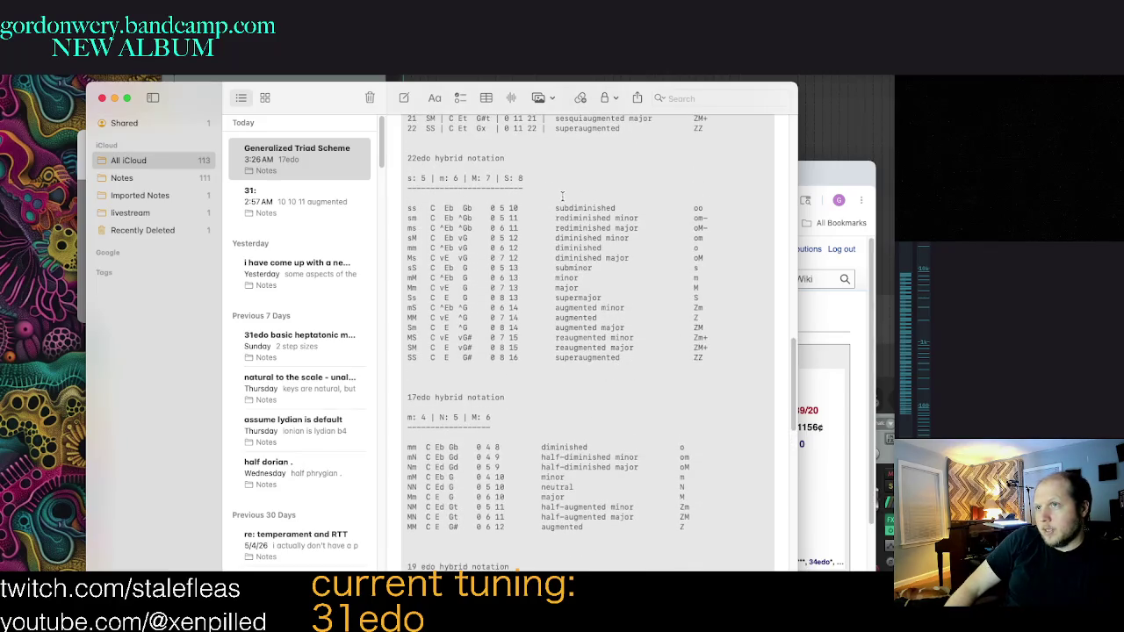
scroll(640, 433, up, 2)
scroll(637, 431, up, 1)
scroll(632, 430, up, 2)
scroll(629, 427, up, 1)
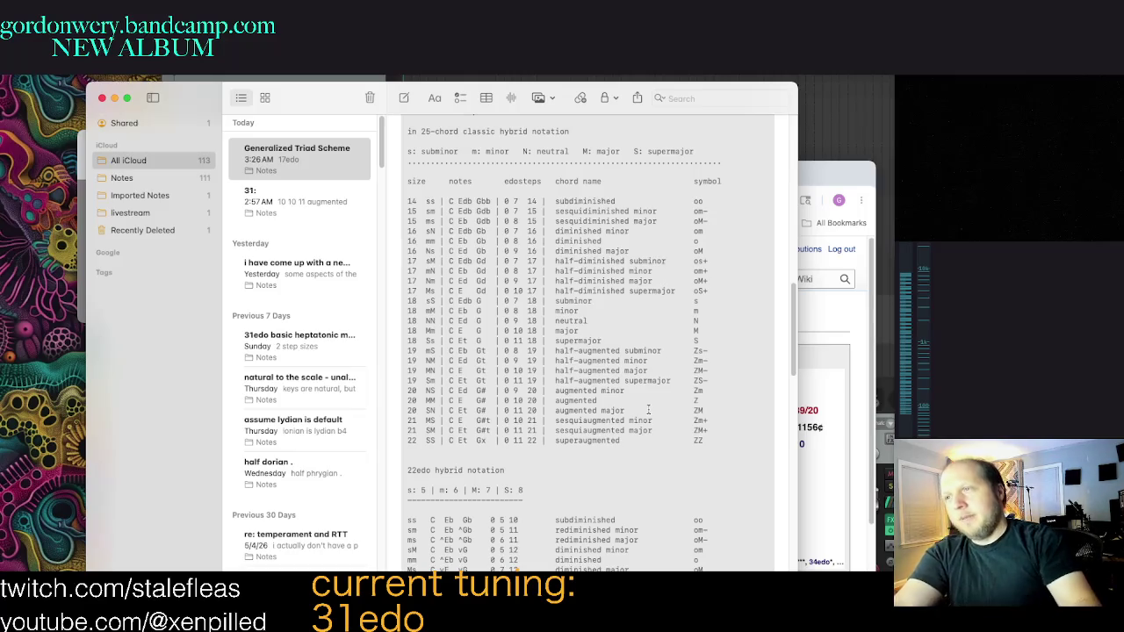
drag(361, 105, 391, 97)
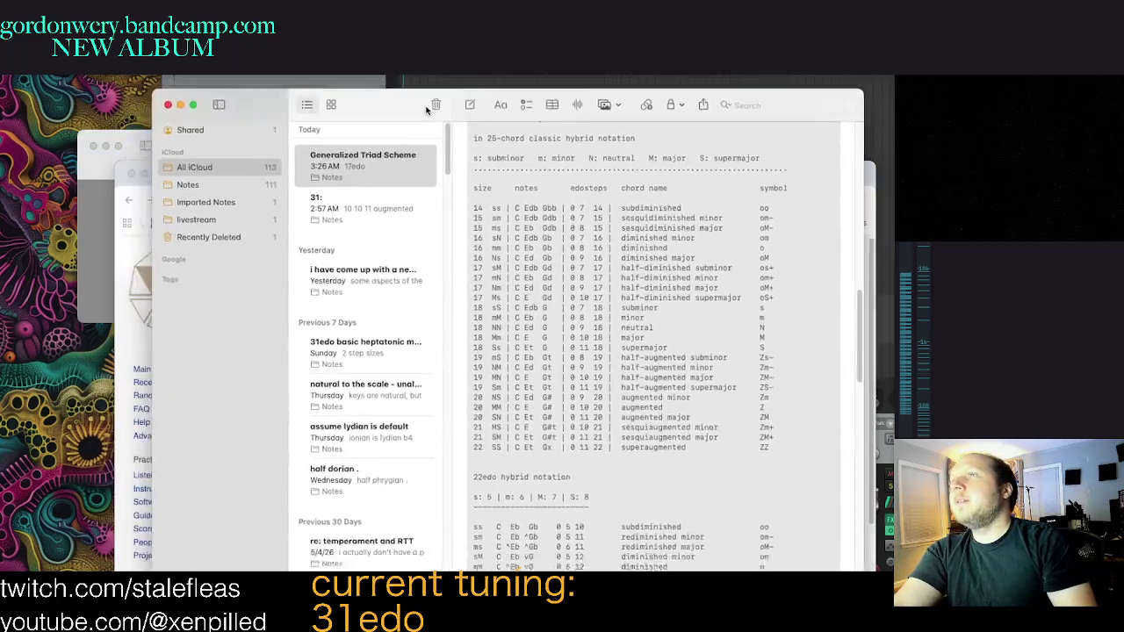
Step: Scroll to the note's top and nudge the Notes window slightly right and down
scroll(615, 263, up, 3)
scroll(650, 299, up, 4)
scroll(668, 316, up, 4)
scroll(679, 320, up, 3)
scroll(679, 320, up, 4)
scroll(703, 325, up, 4)
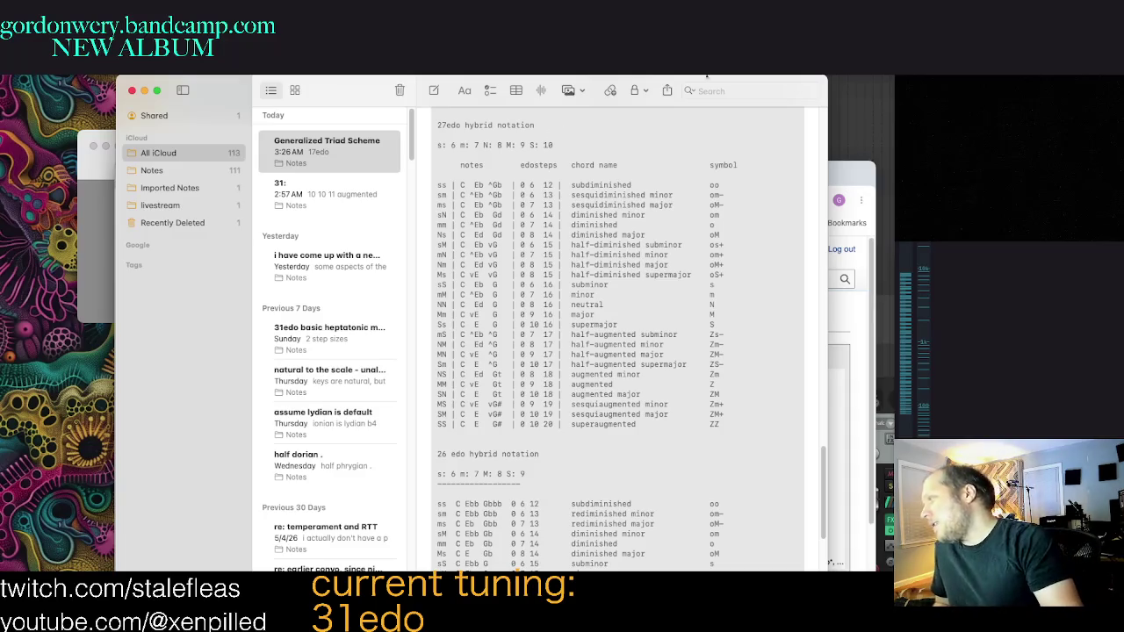
drag(776, 72, 804, 104)
Step: Scroll down to review the 17edo section and back toward the top
scroll(436, 126, down, 10)
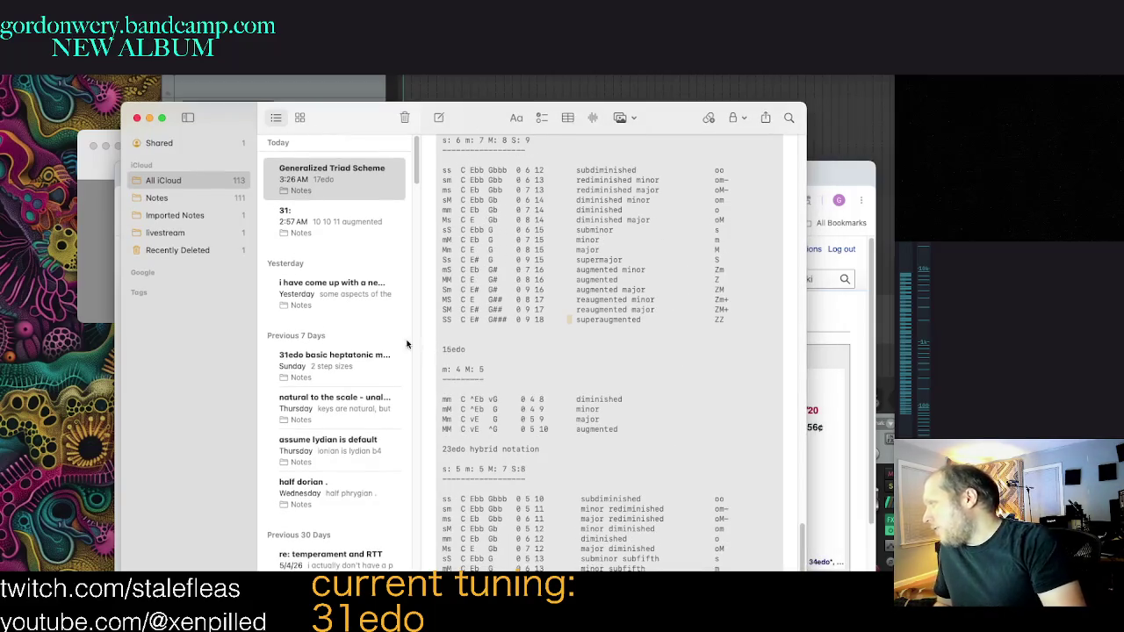
scroll(628, 356, down, 2)
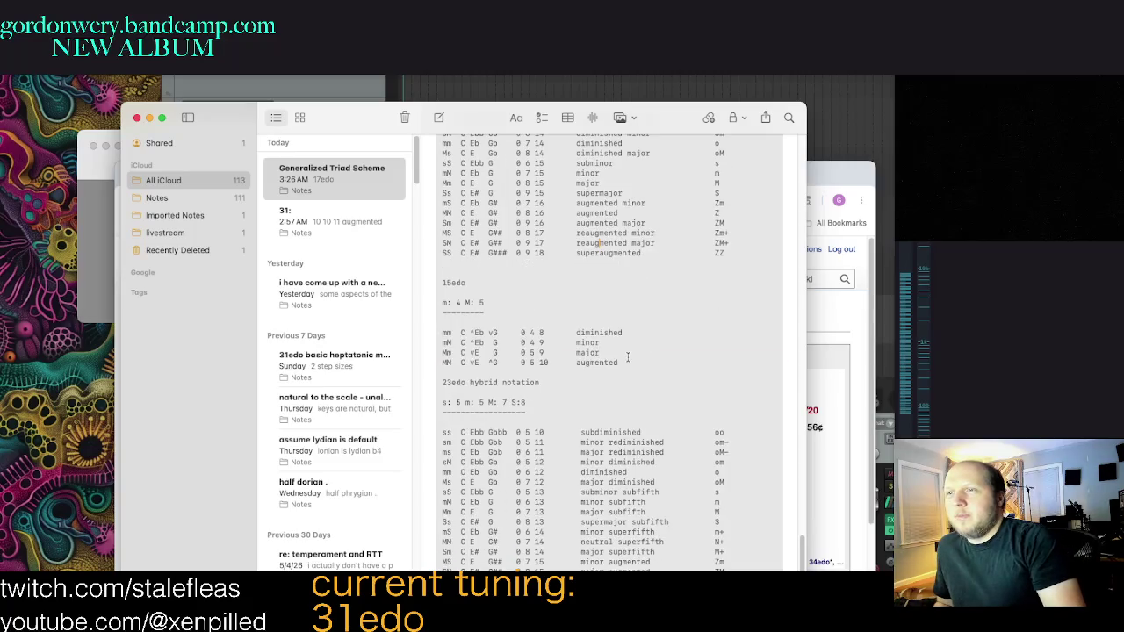
scroll(635, 339, down, 5)
scroll(645, 341, down, 5)
scroll(658, 342, down, 5)
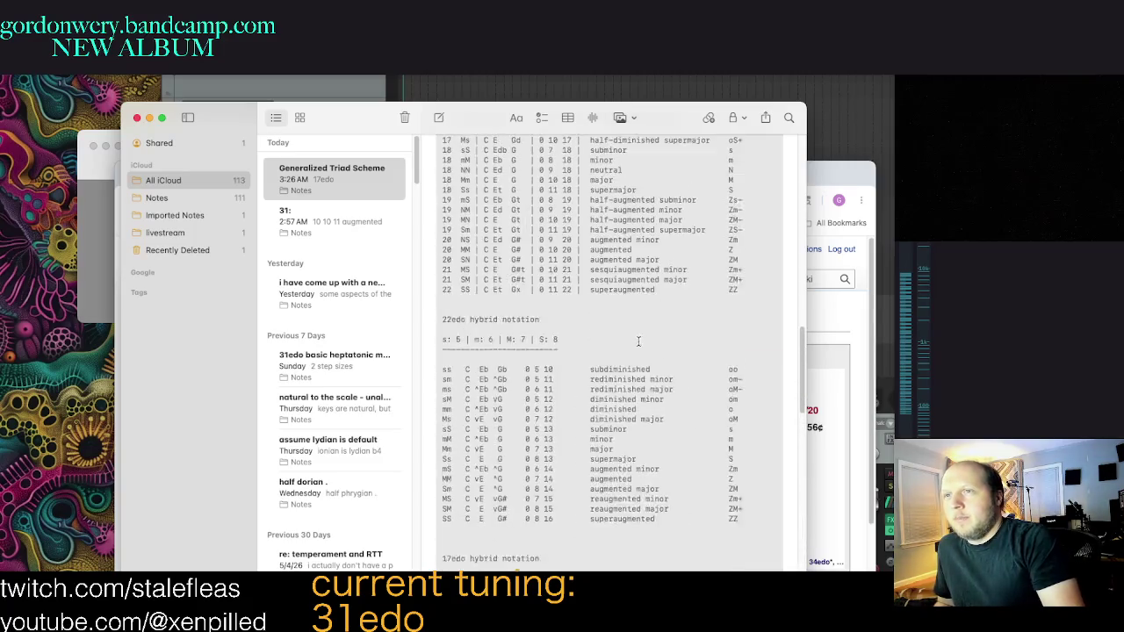
scroll(671, 345, down, 5)
scroll(672, 345, up, 10)
scroll(669, 346, up, 5)
scroll(685, 342, up, 5)
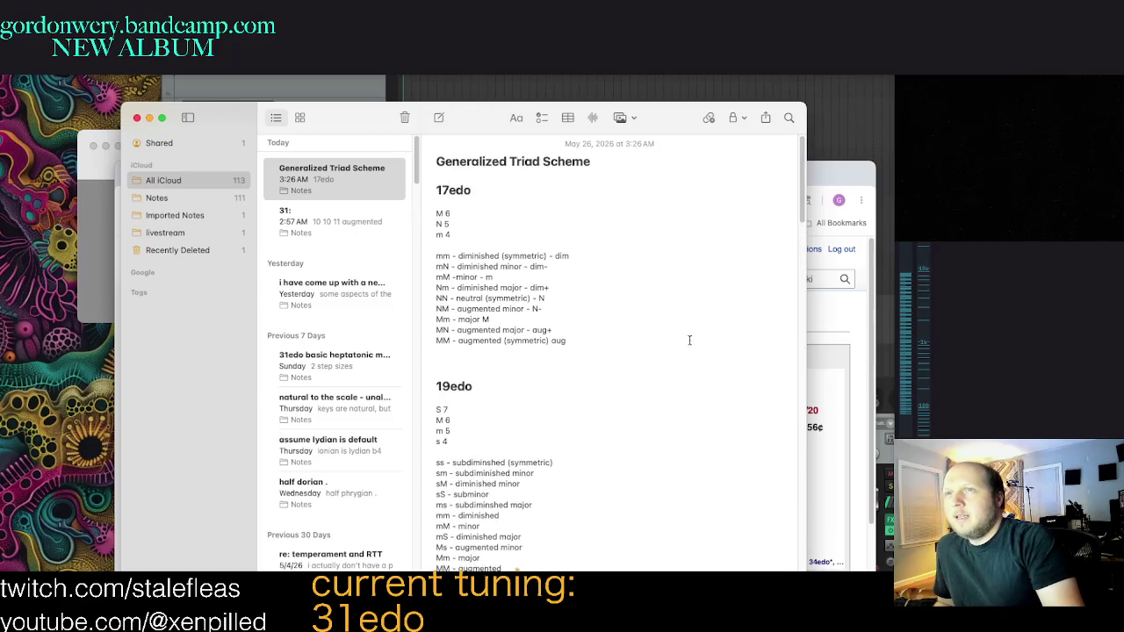
Step: Drag the Notes title bar right and down to reposition the window
mouse_move(500, 130)
mouse_down()
mouse_move(529, 131)
mouse_move(537, 149)
mouse_up()
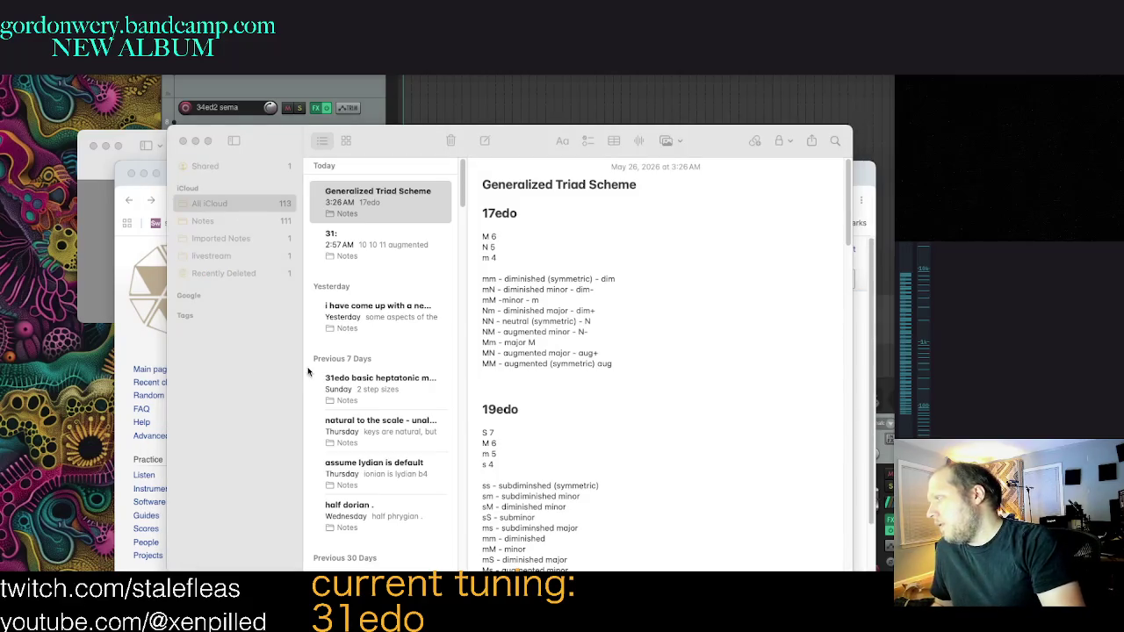
scroll(628, 352, down, 3)
scroll(628, 358, down, 4)
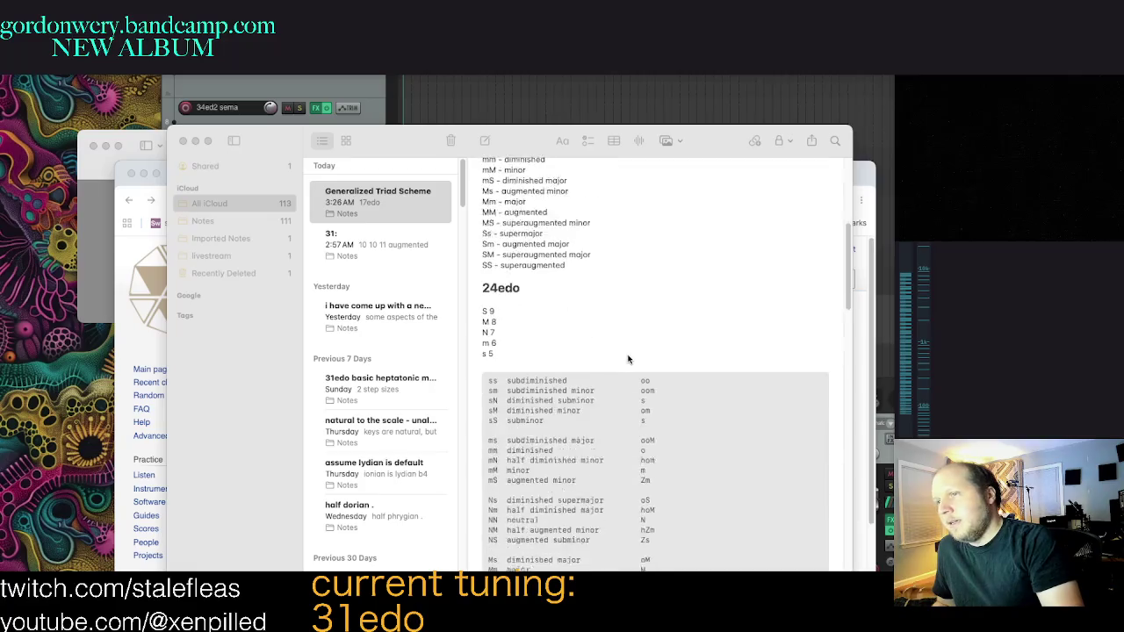
scroll(629, 355, down, 5)
scroll(631, 358, down, 5)
click(632, 359)
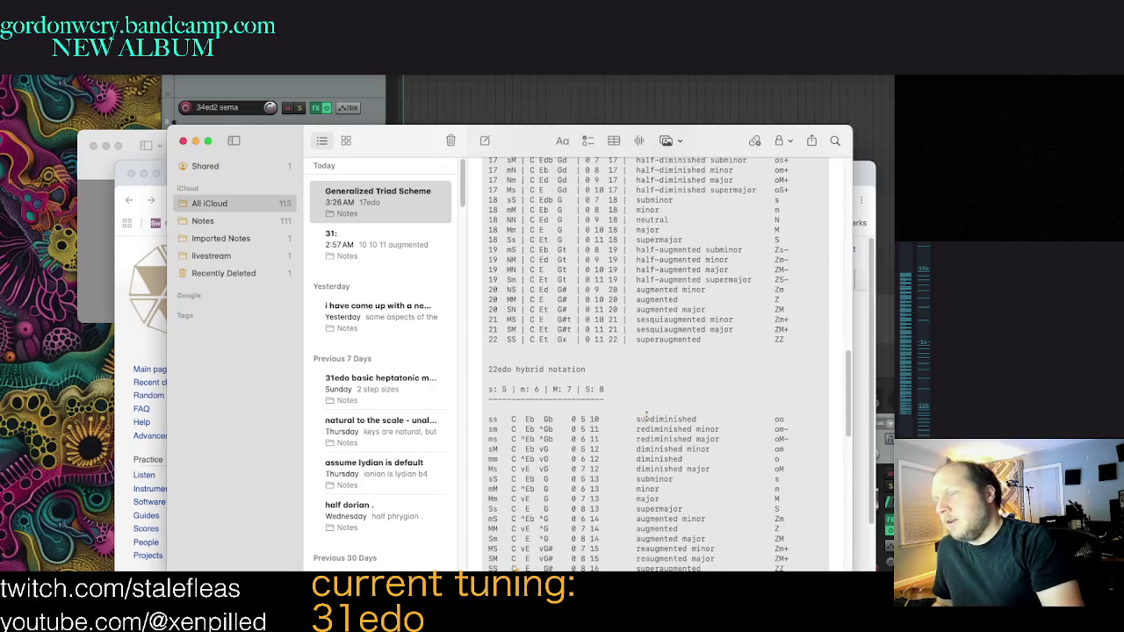
scroll(647, 416, down, 2)
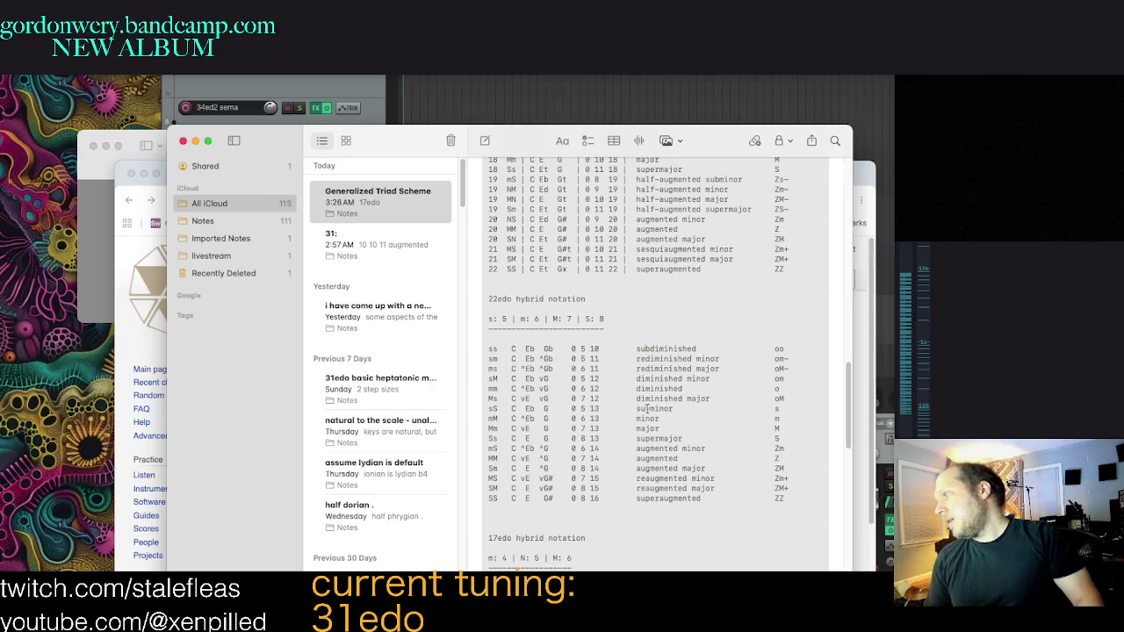
scroll(650, 352, down, 2)
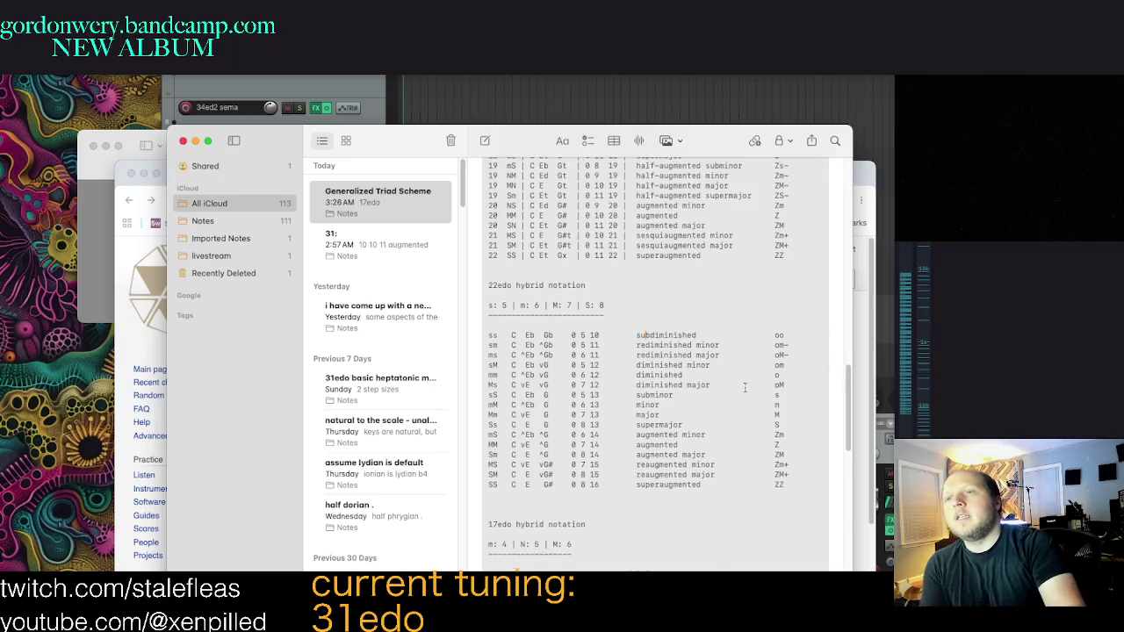
click(682, 373)
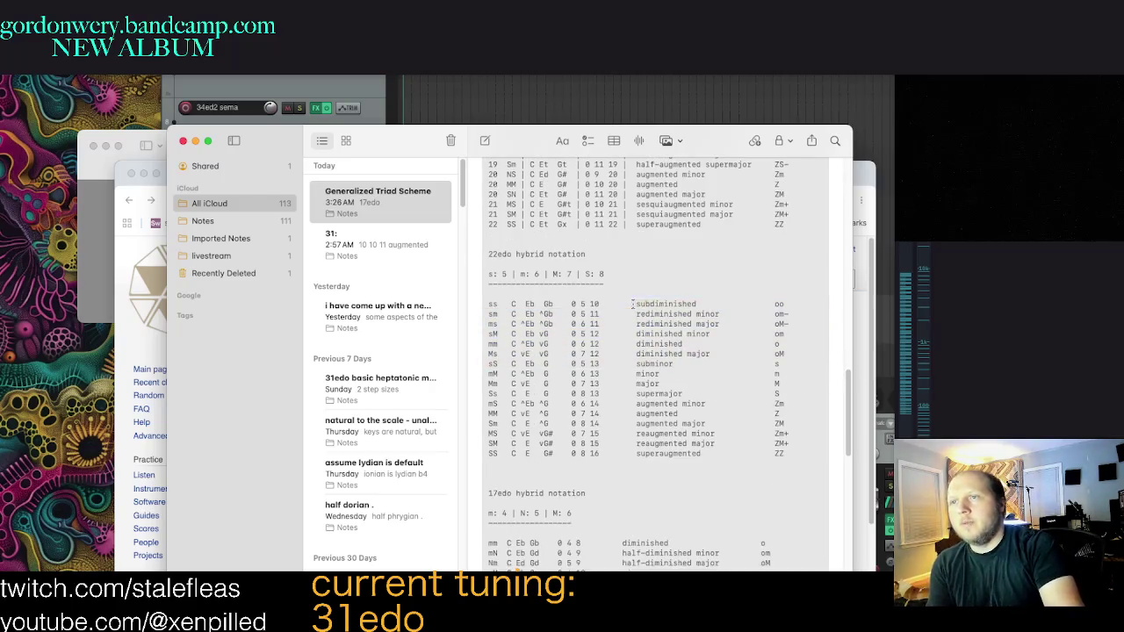
drag(794, 362, 684, 312)
click(684, 312)
drag(482, 304, 790, 453)
click(797, 453)
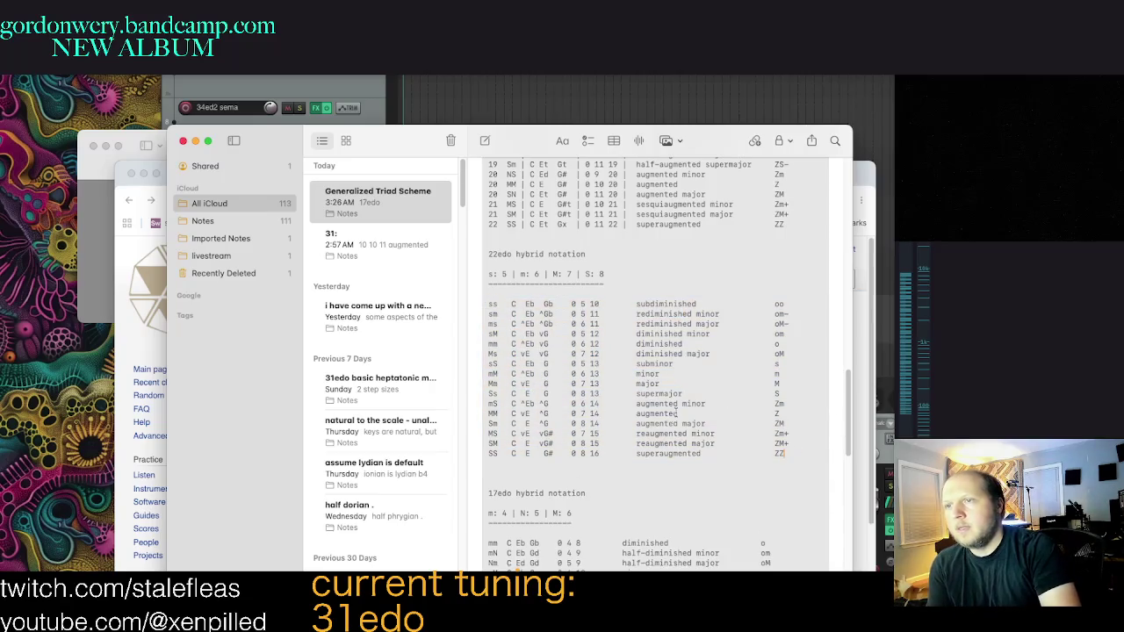
scroll(694, 395, down, 1)
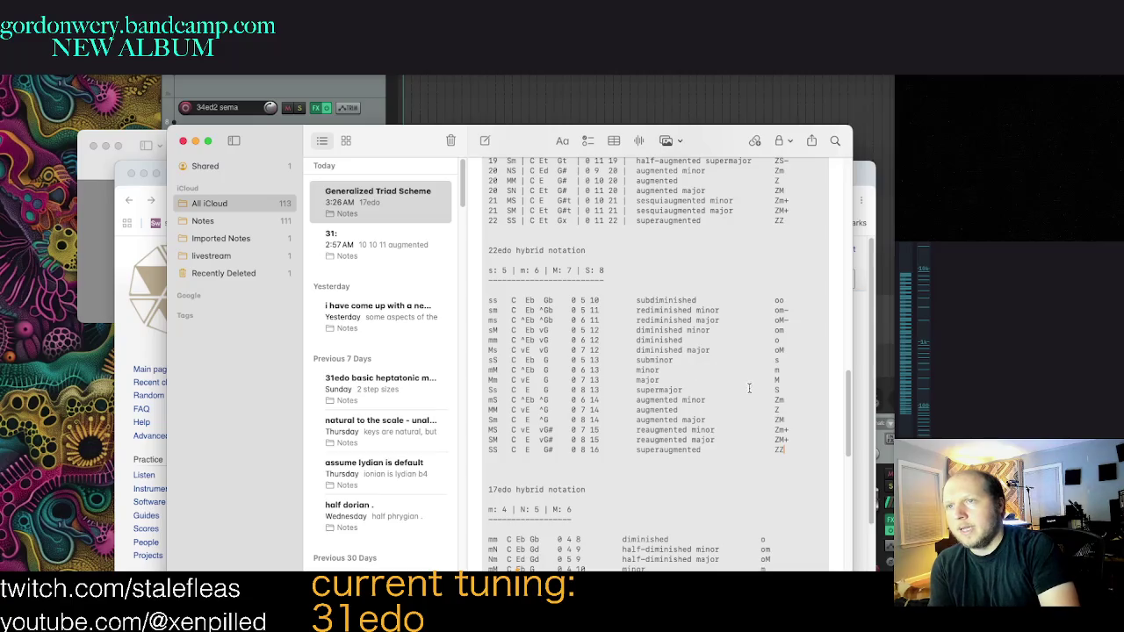
scroll(729, 395, down, 1)
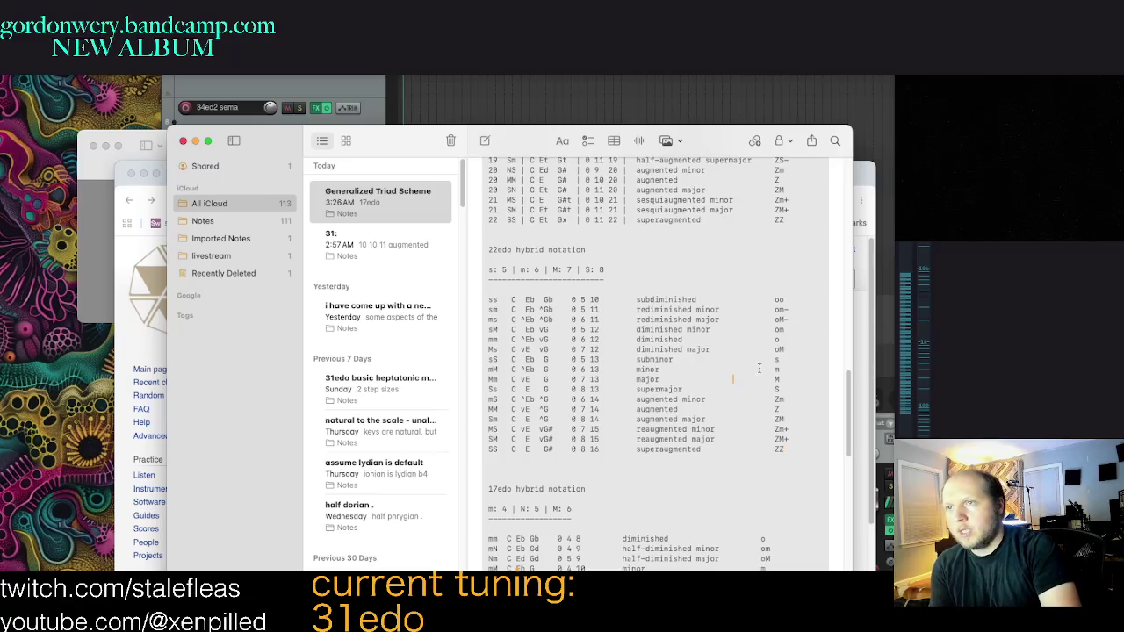
scroll(753, 370, down, 1)
drag(753, 367, 639, 365)
Step: Select the whole 22edo hybrid notation block from its heading to the superaugmented row
click(647, 375)
double_click(646, 375)
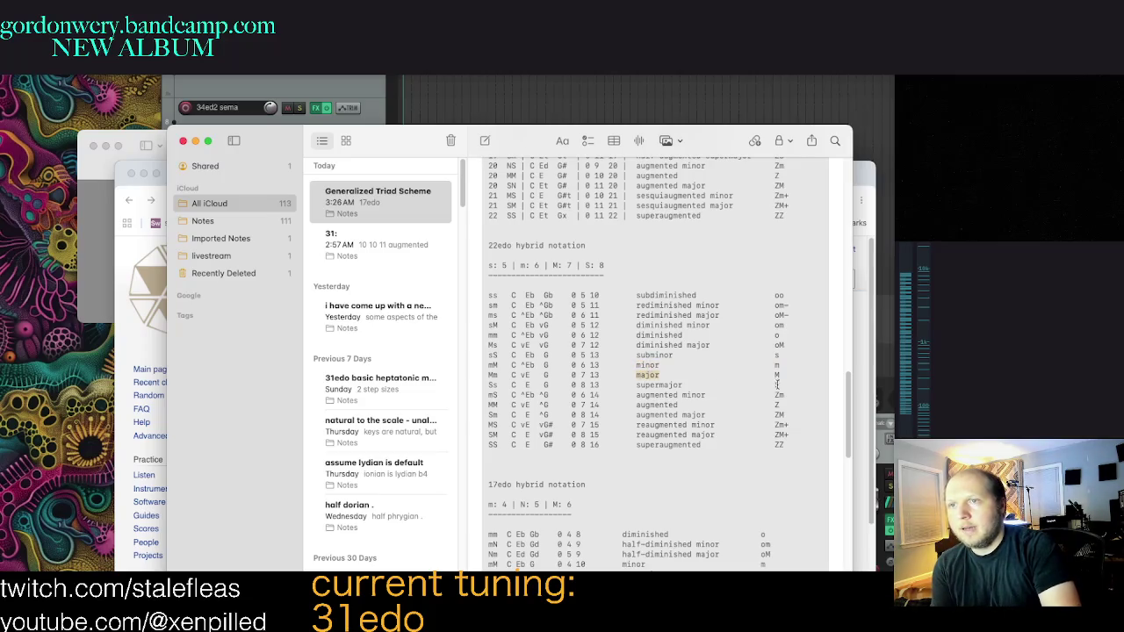
drag(793, 447, 455, 245)
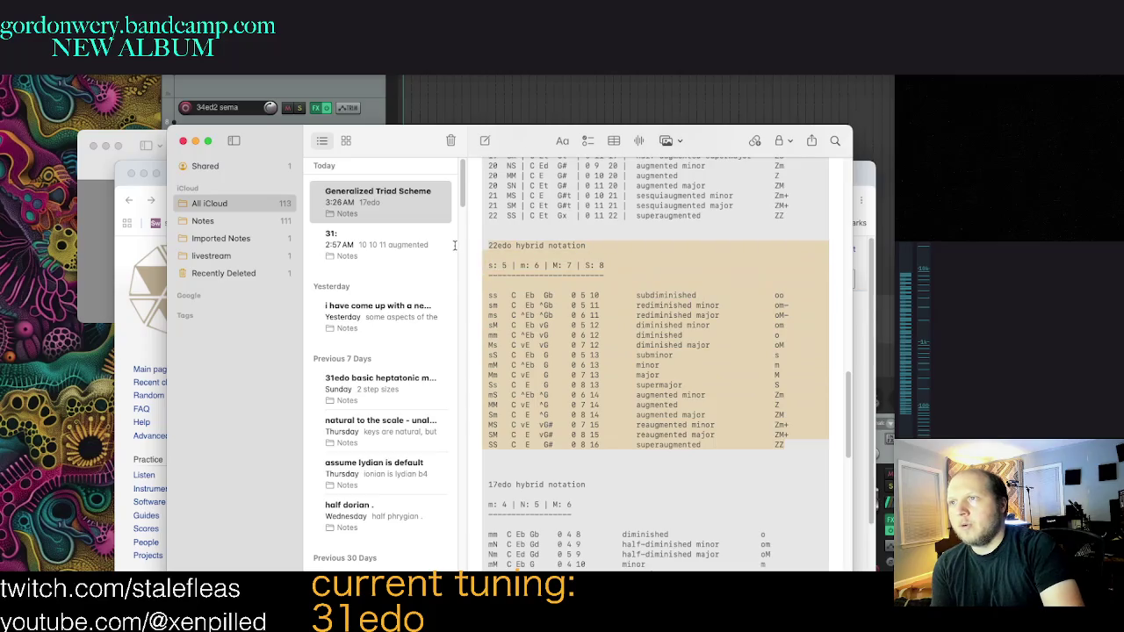
mouse_move(793, 448)
mouse_down()
mouse_move(508, 314)
mouse_move(468, 243)
mouse_up()
scroll(709, 387, down, 1)
scroll(709, 387, up, 1)
mouse_move(790, 445)
mouse_down()
mouse_move(484, 272)
mouse_move(466, 244)
mouse_up()
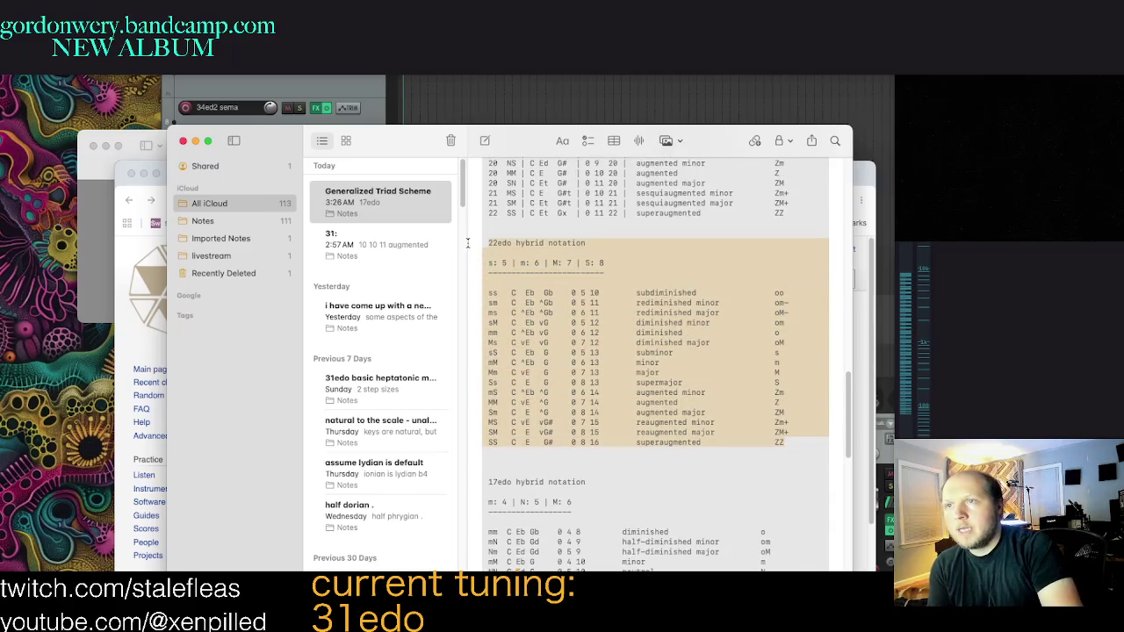
click(728, 373)
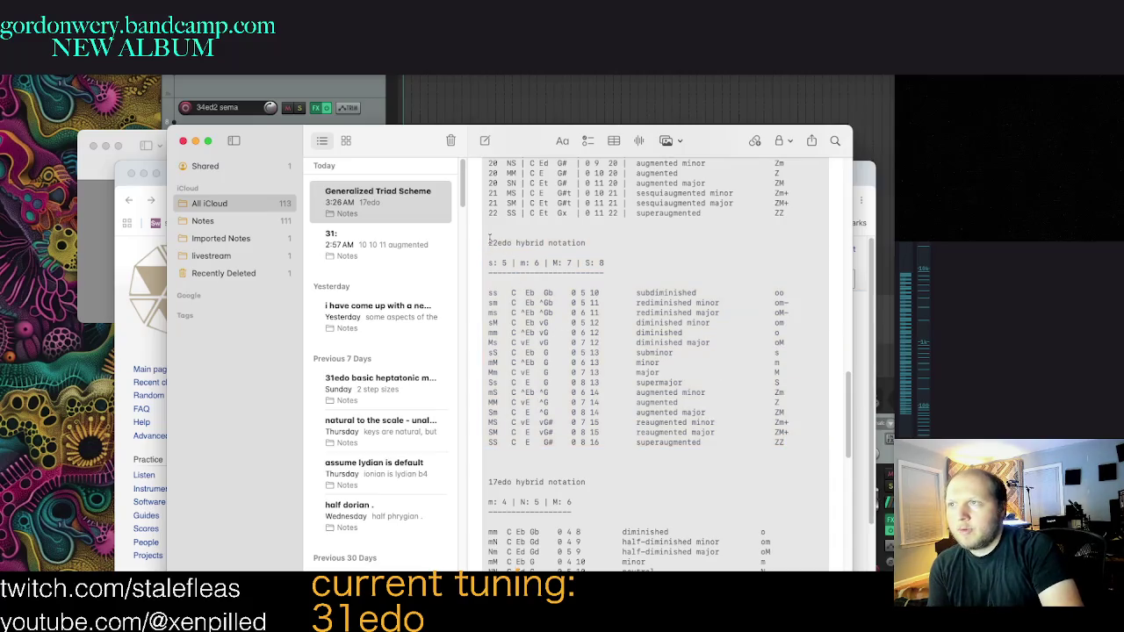
drag(485, 239, 820, 446)
Step: Select the entire 31 EDO 25-chord table from its title banner to the ZZ row
scroll(755, 446, up, 1)
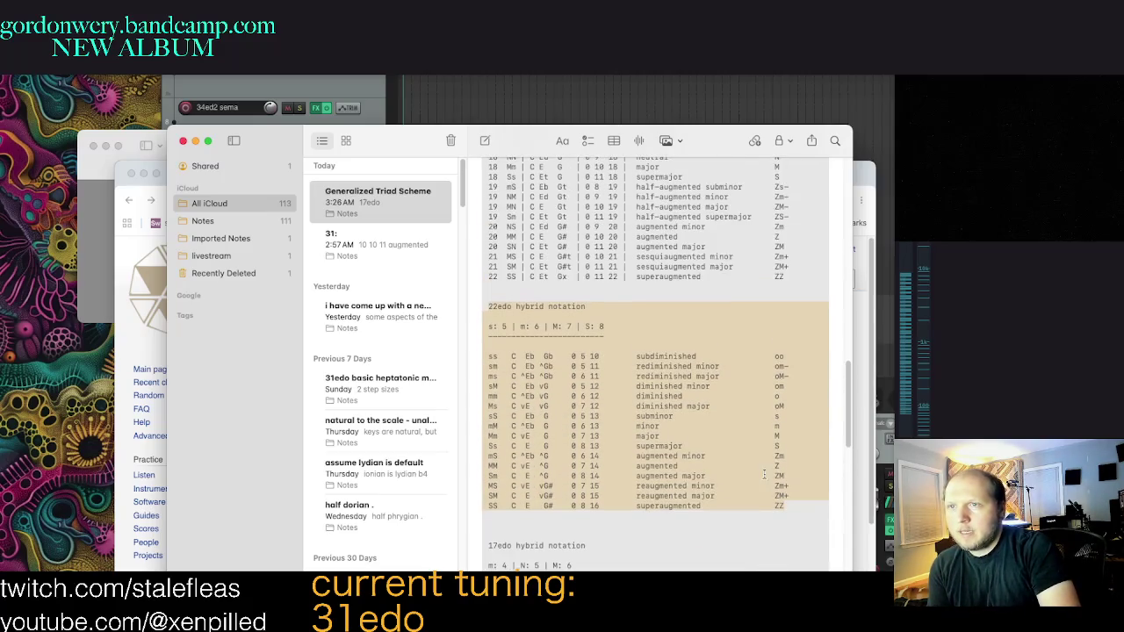
scroll(742, 448, up, 4)
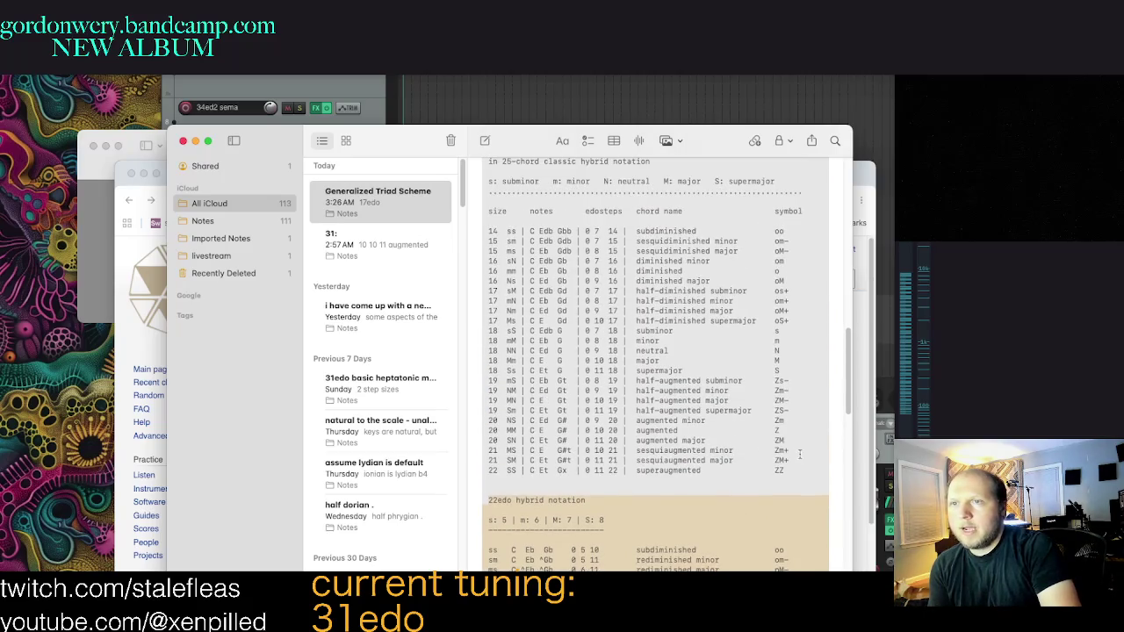
scroll(733, 439, up, 1)
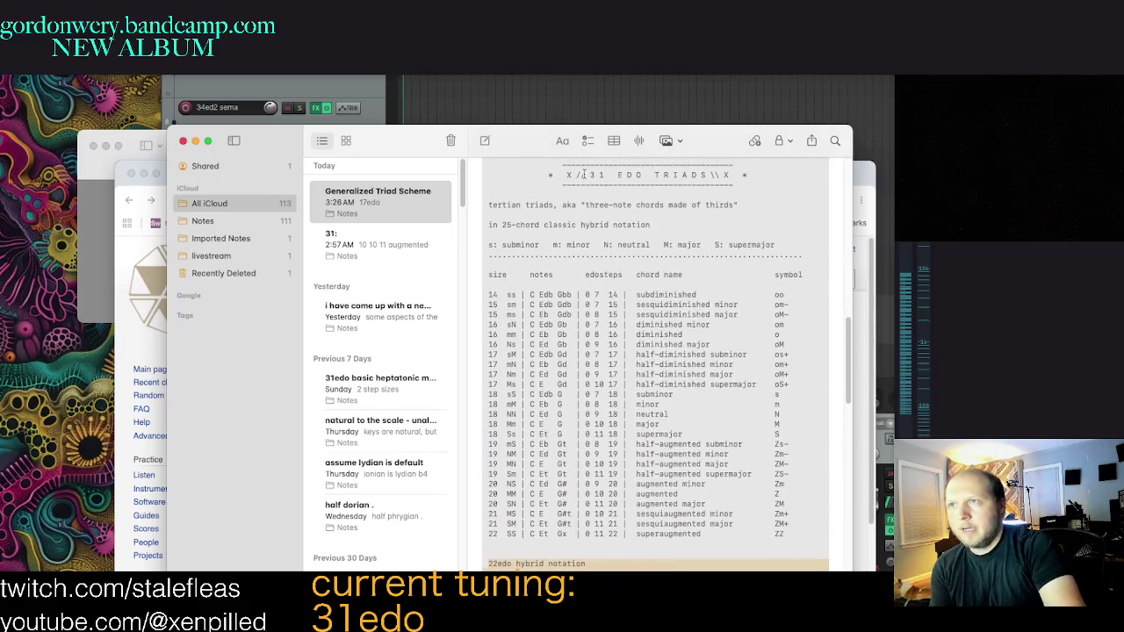
drag(797, 528, 484, 173)
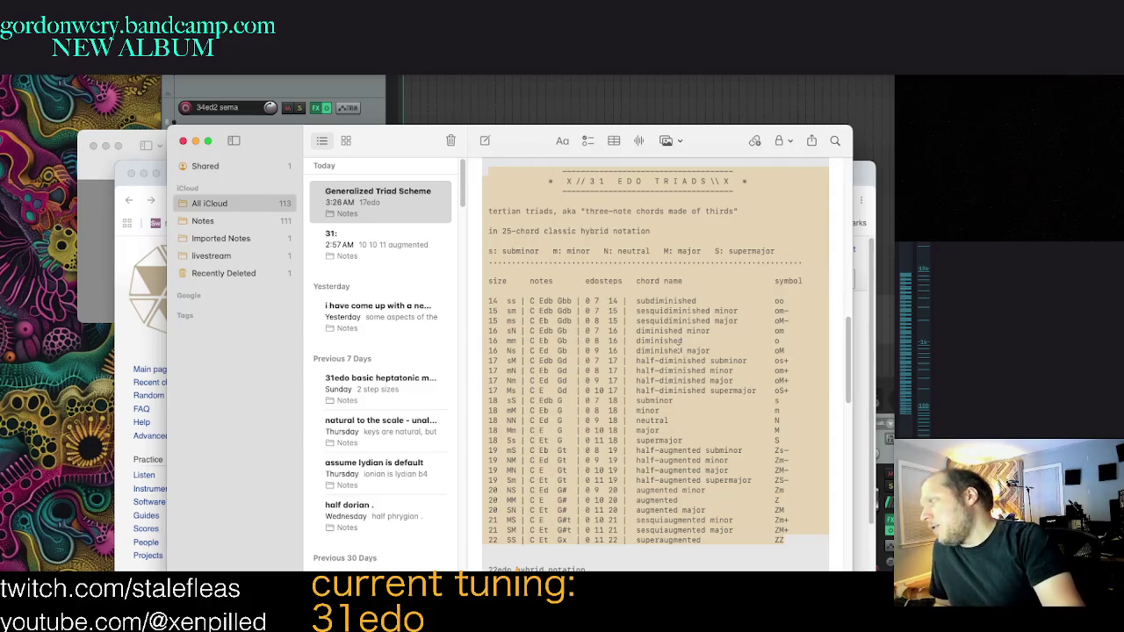
Step: Deselect the 31 EDO table and inspect the subdiminished size-14 row
click(678, 236)
scroll(614, 198, up, 1)
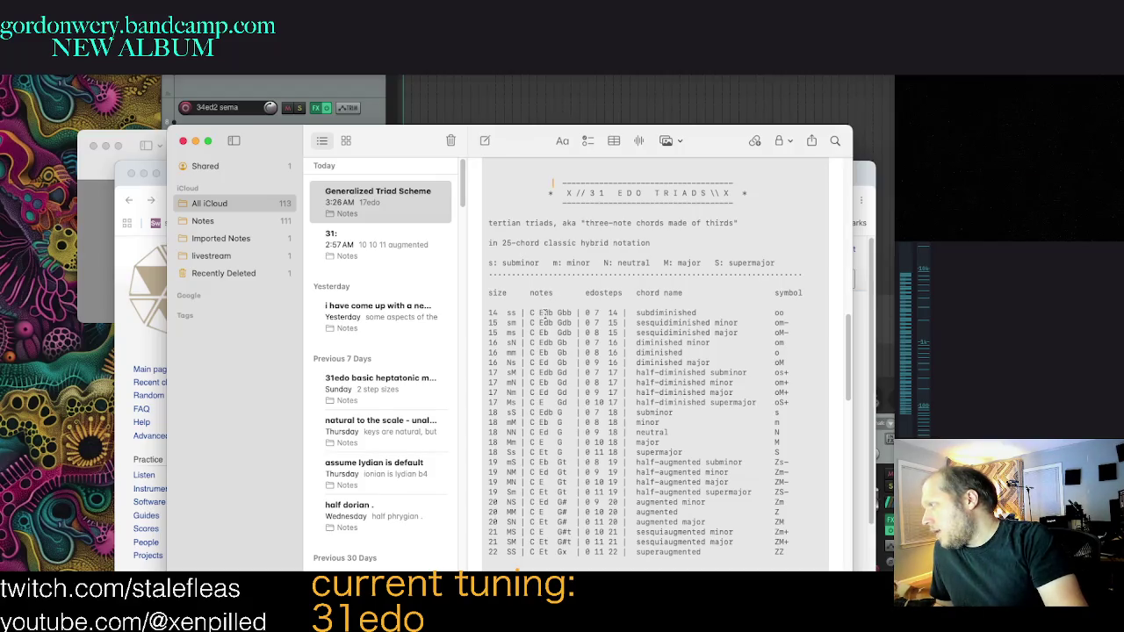
double_click(666, 312)
click(667, 312)
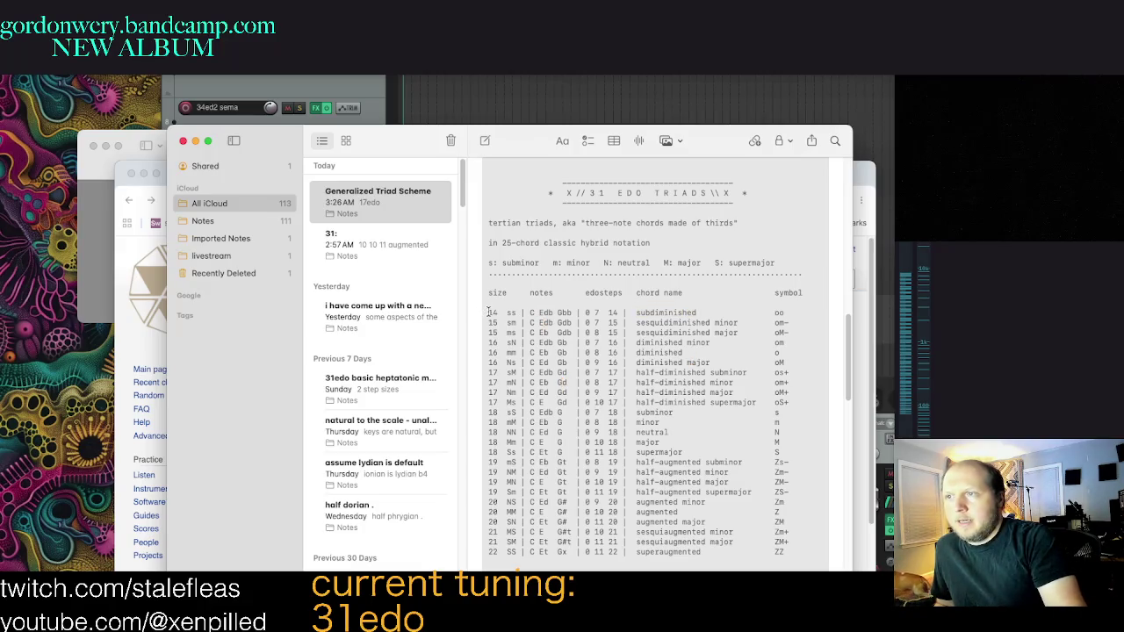
double_click(492, 312)
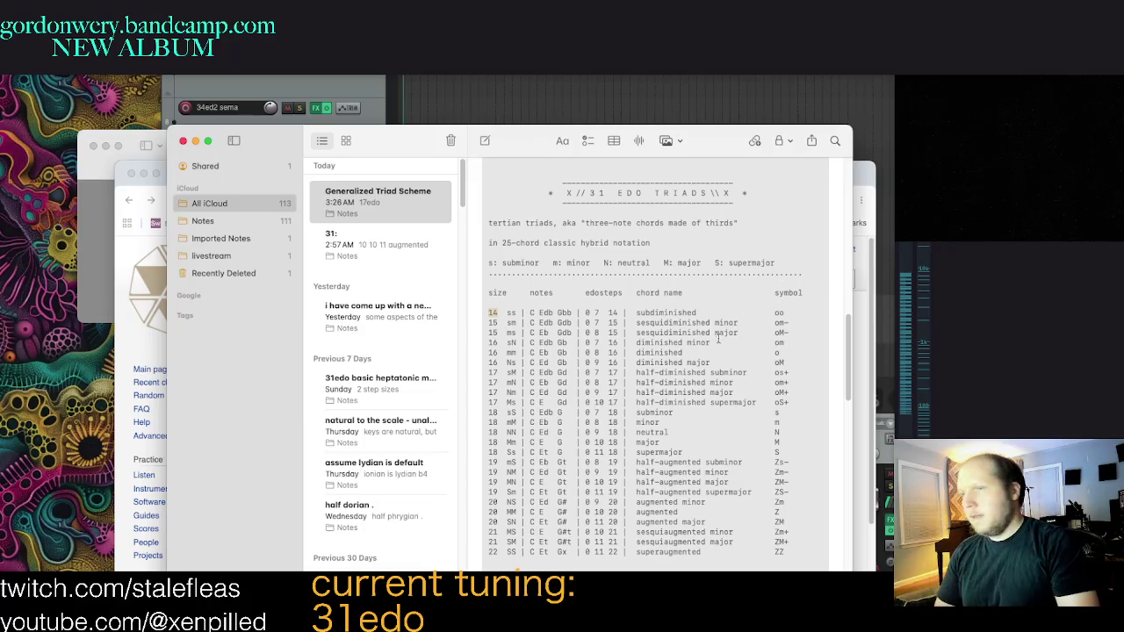
scroll(753, 352, down, 2)
click(752, 433)
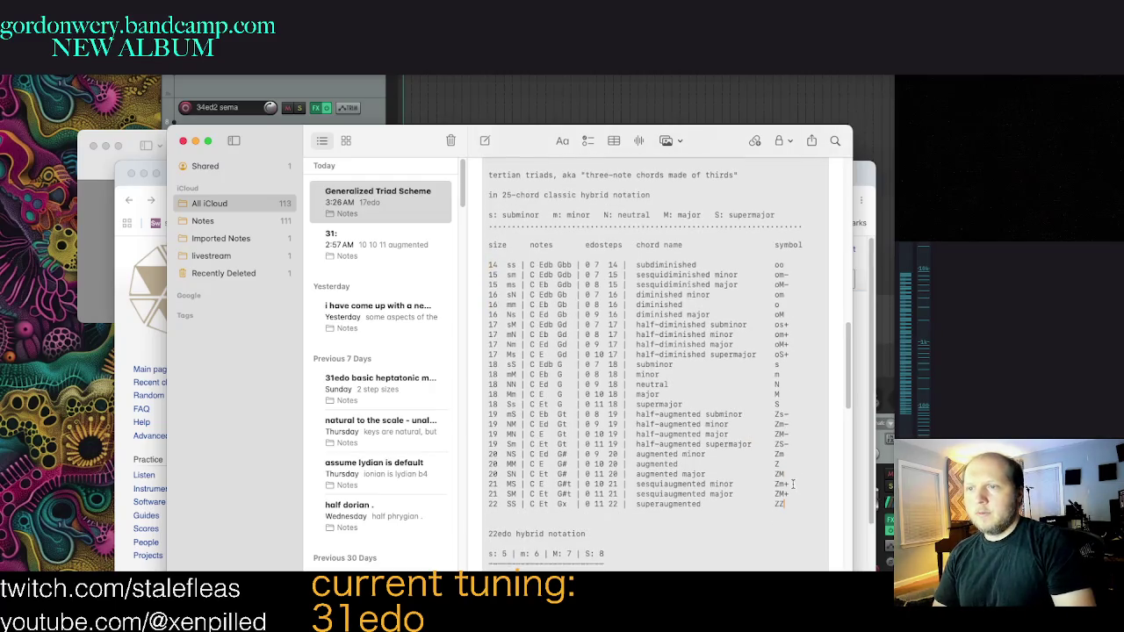
Step: Select the chord table, then narrow the selection to chord rows 14 through 22
scroll(812, 479, down, 2)
scroll(817, 465, down, 3)
scroll(827, 442, up, 5)
scroll(826, 441, up, 2)
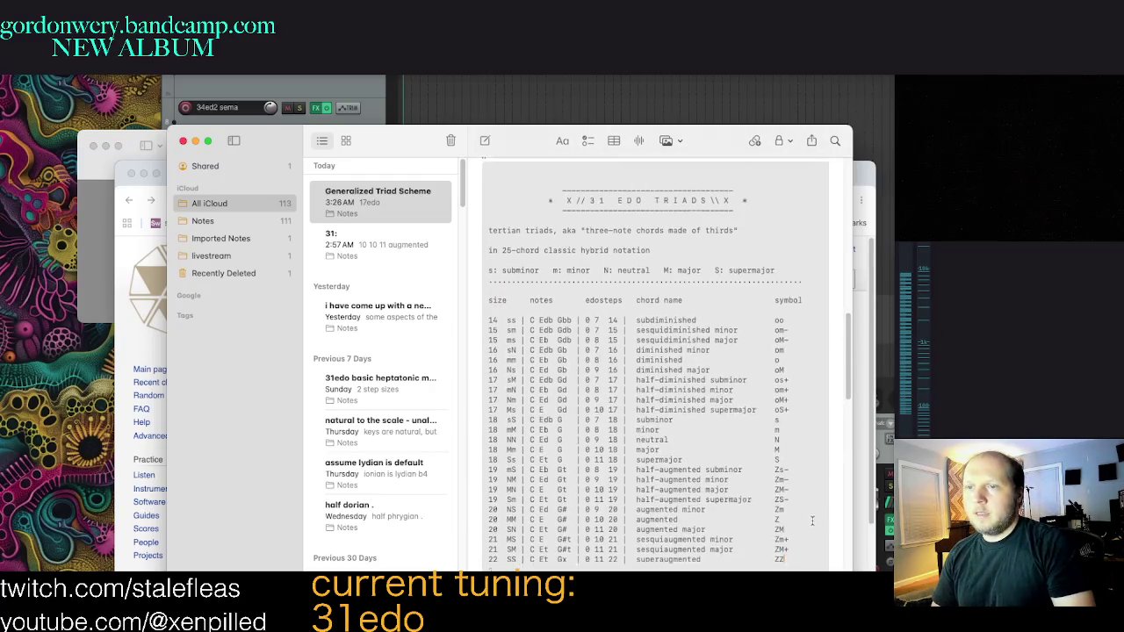
mouse_move(790, 542)
mouse_down()
mouse_move(638, 265)
mouse_move(458, 208)
mouse_up()
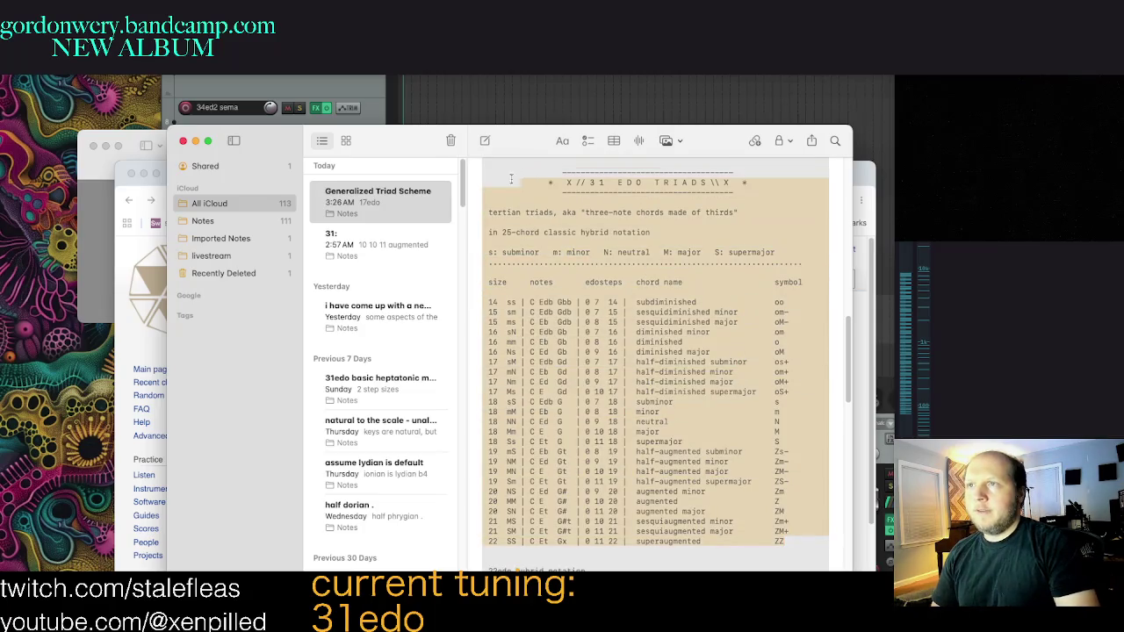
click(677, 282)
scroll(717, 272, down, 2)
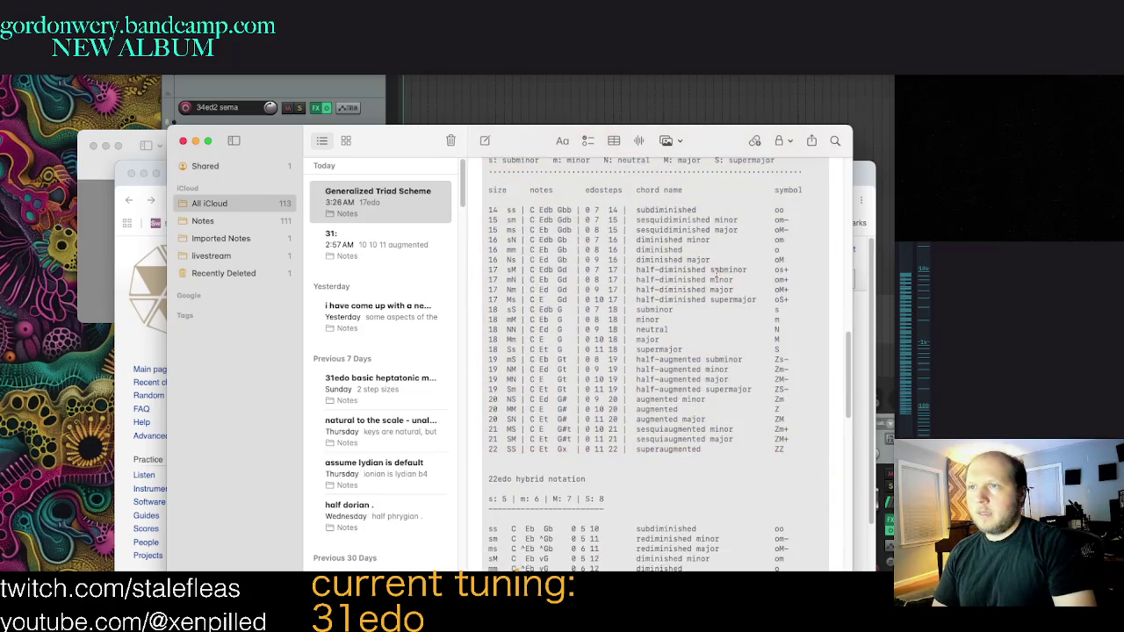
mouse_move(809, 460)
mouse_down()
mouse_move(640, 195)
mouse_move(479, 176)
mouse_move(696, 356)
mouse_move(703, 342)
mouse_up()
Step: Scroll down to select the whole 22edo hybrid notation block, then deselect it
scroll(814, 448, up, 5)
scroll(814, 449, down, 1)
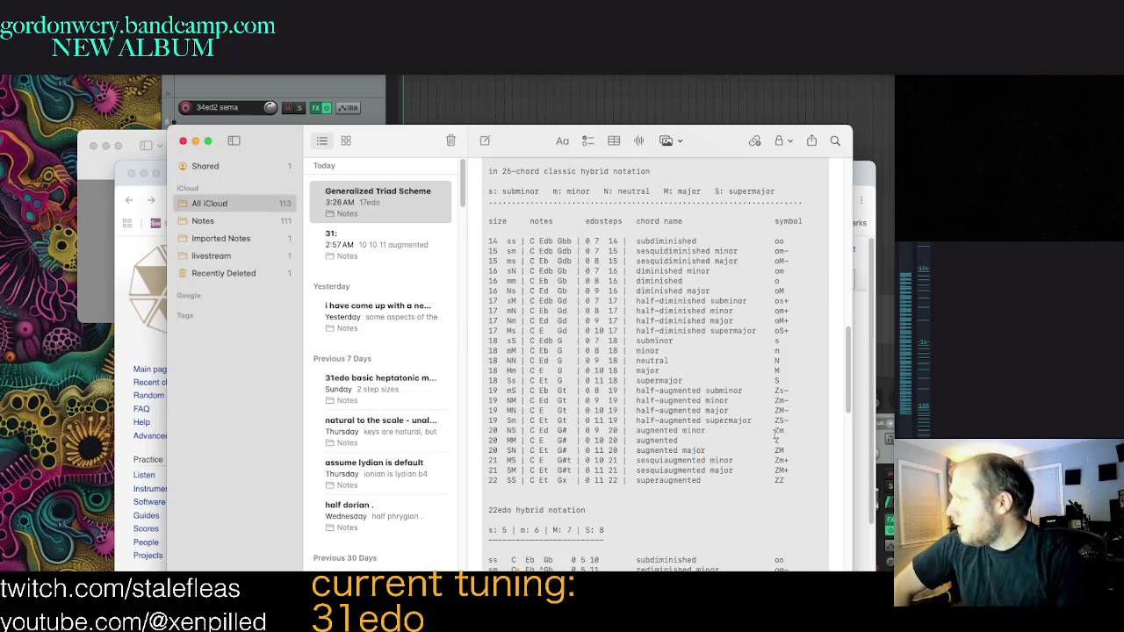
scroll(753, 335, down, 1)
scroll(751, 339, down, 2)
scroll(747, 345, down, 2)
scroll(748, 345, down, 1)
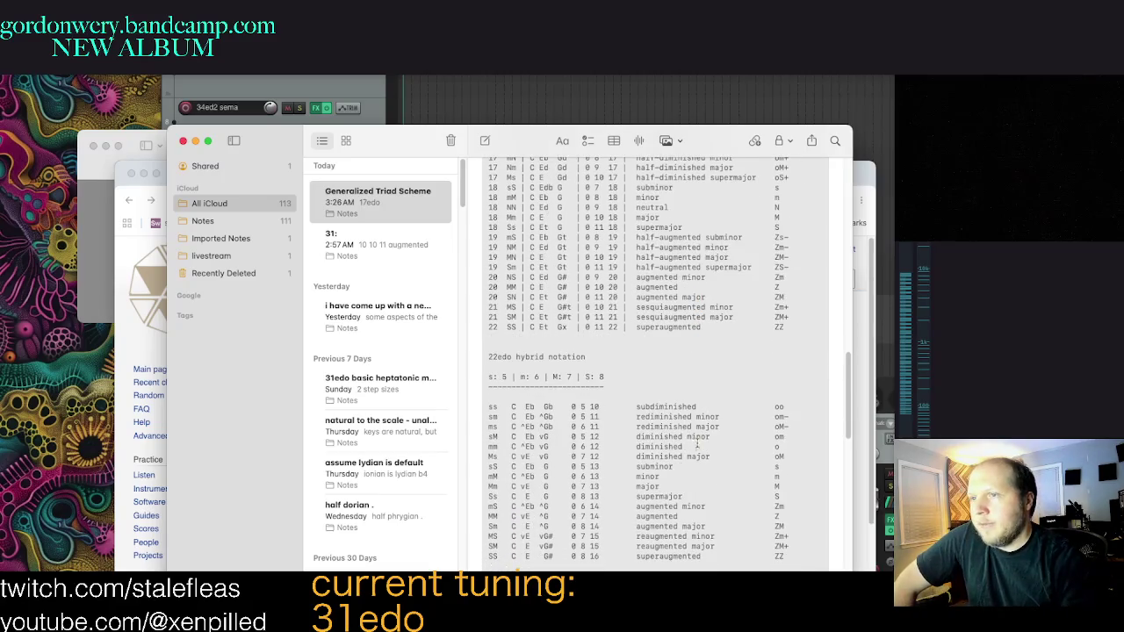
scroll(816, 443, down, 4)
mouse_move(812, 456)
mouse_down()
mouse_move(483, 279)
mouse_move(472, 256)
mouse_move(784, 455)
mouse_up()
click(474, 253)
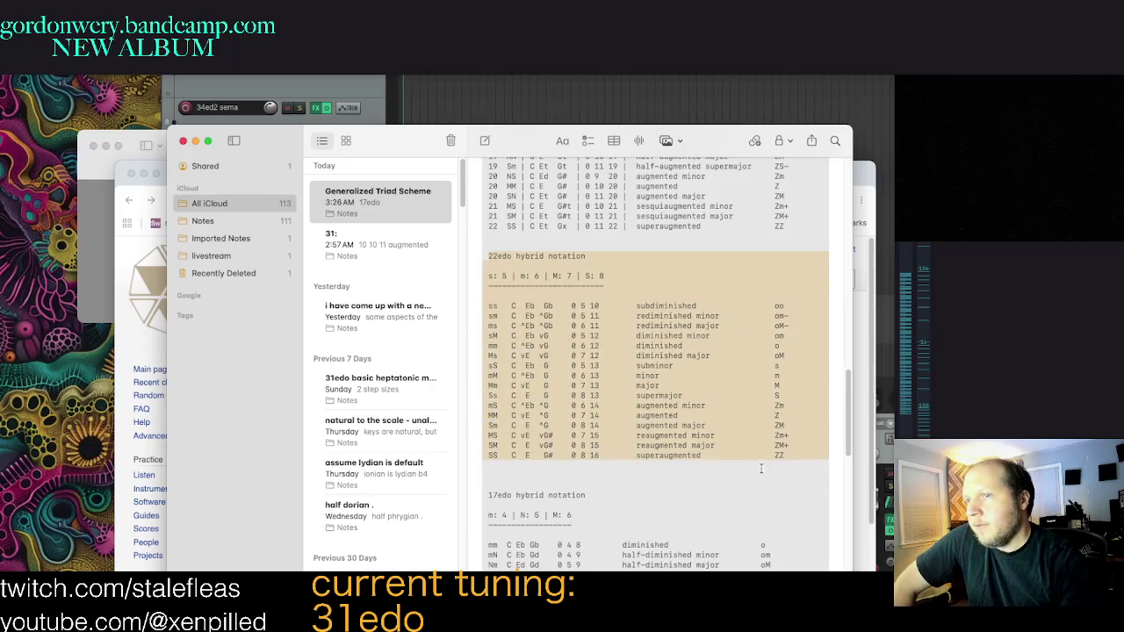
scroll(769, 446, down, 3)
drag(788, 397, 740, 365)
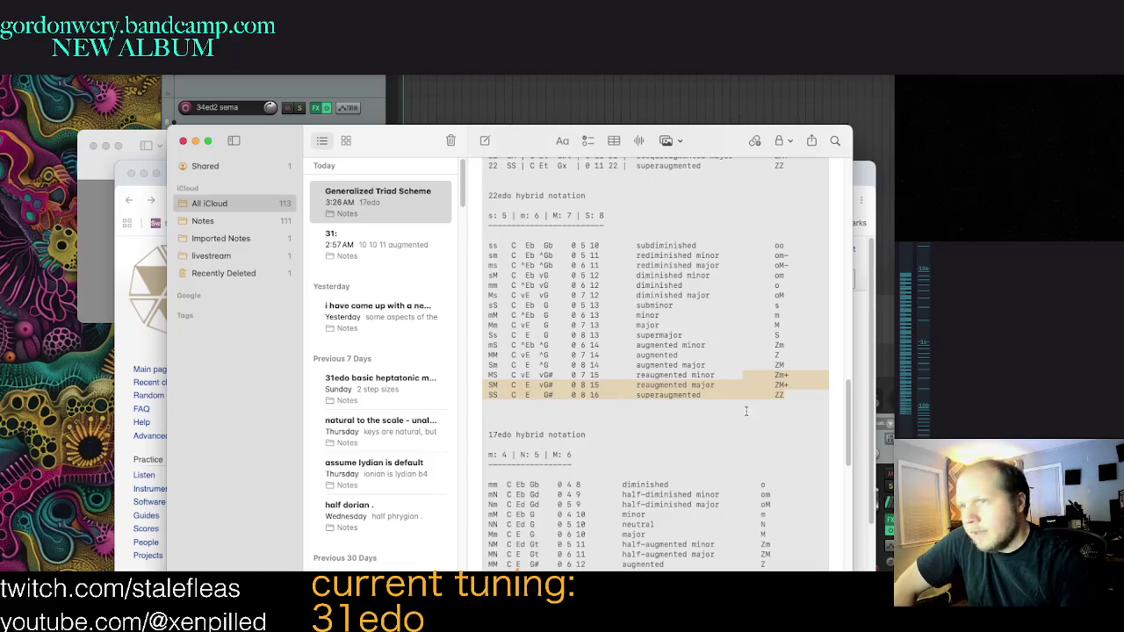
mouse_move(759, 380)
mouse_down()
mouse_move(725, 339)
mouse_move(703, 210)
mouse_up()
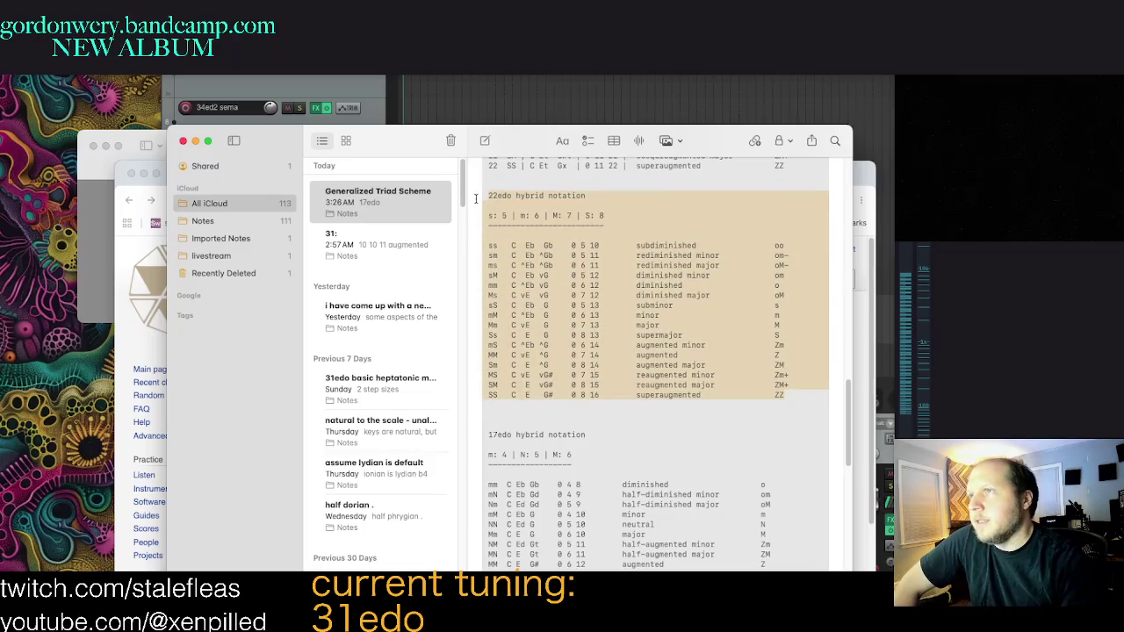
click(824, 408)
drag(823, 407, 527, 193)
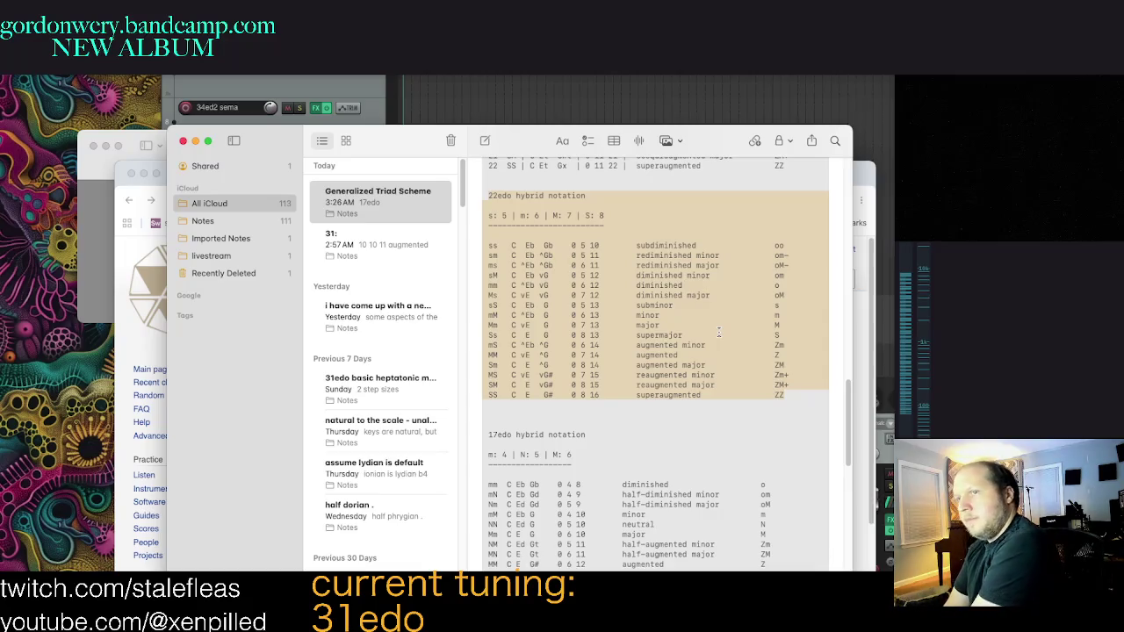
click(809, 400)
drag(808, 401, 456, 197)
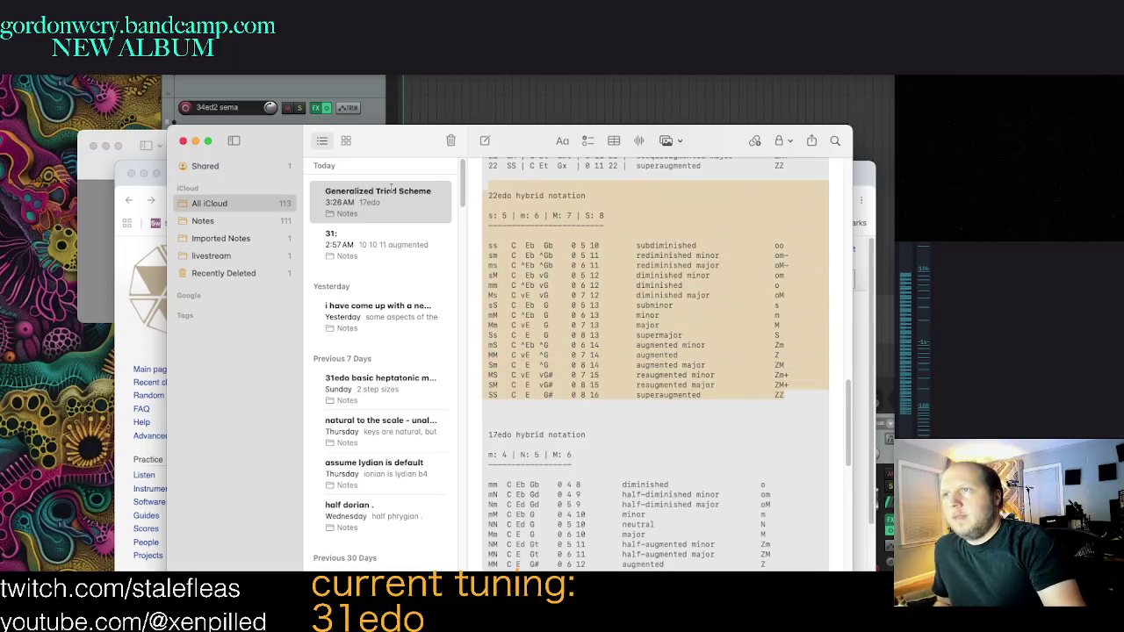
scroll(491, 264, down, 2)
scroll(492, 263, up, 2)
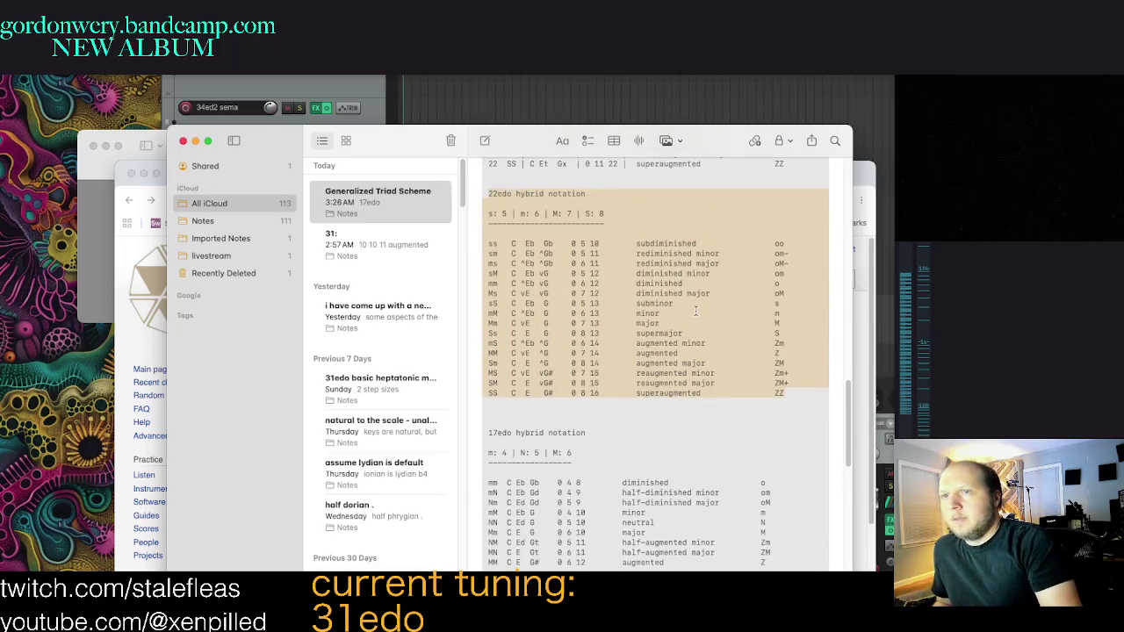
scroll(491, 264, up, 1)
click(499, 216)
drag(499, 216, 615, 352)
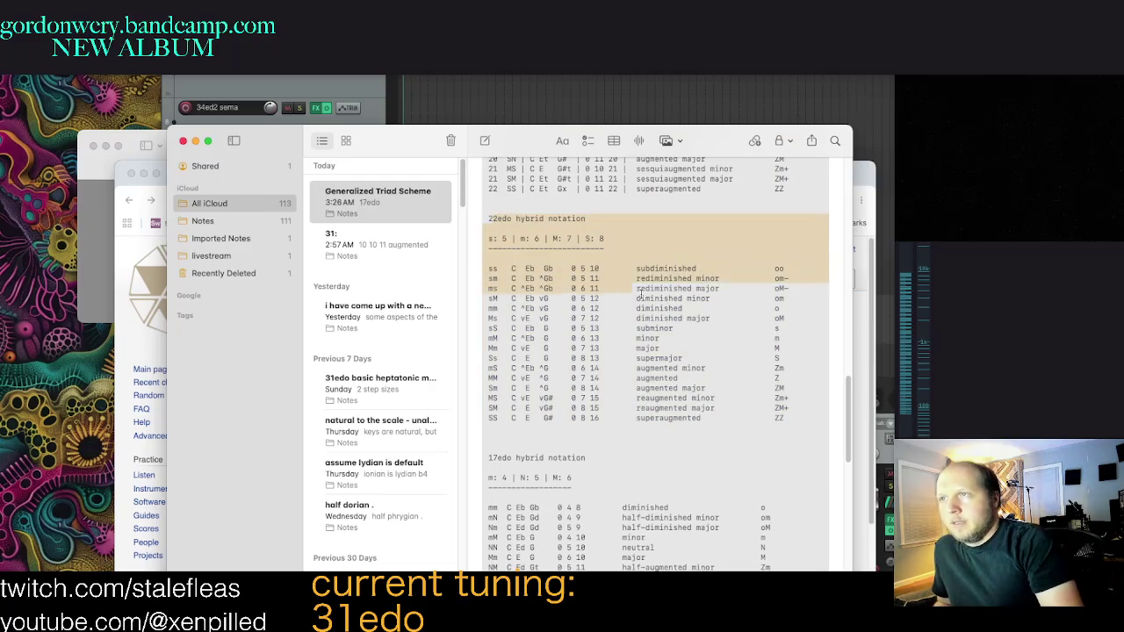
Step: Replace 'major' with 'minor' in the 22edo sM row
mouse_move(798, 420)
mouse_down()
mouse_move(596, 345)
mouse_move(500, 216)
mouse_up()
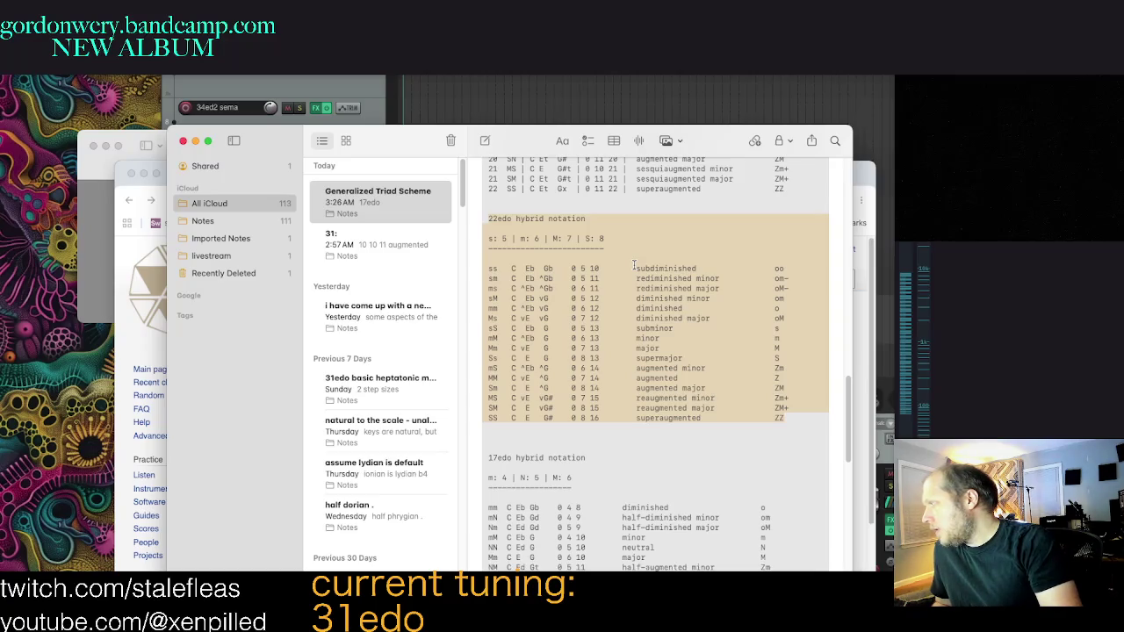
double_click(696, 298)
text(minor)
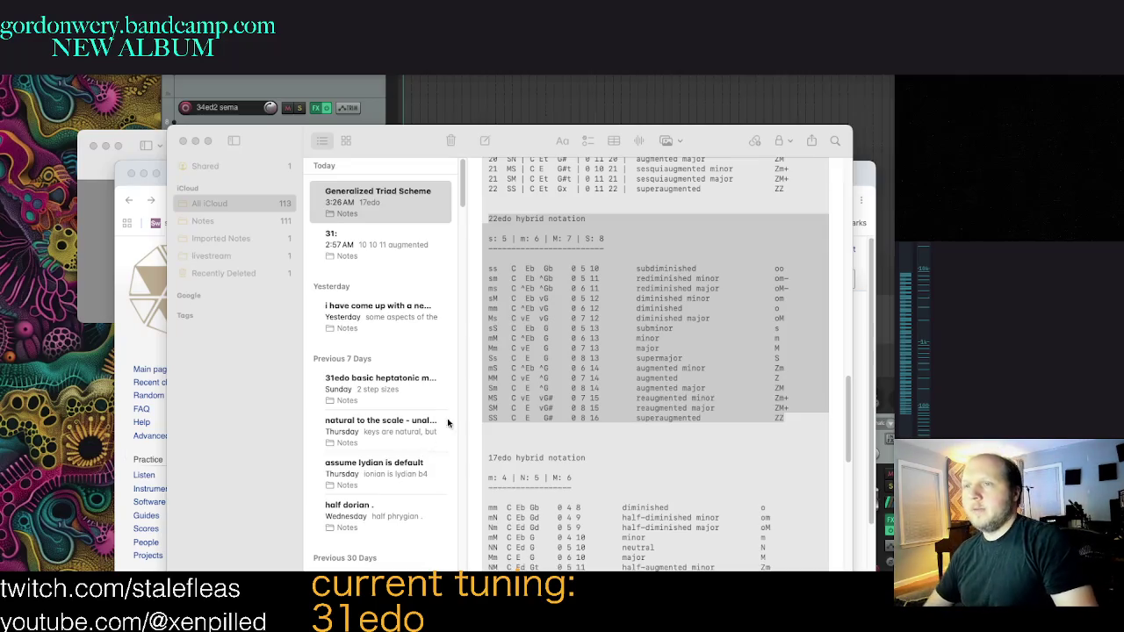
click(494, 218)
click(494, 218)
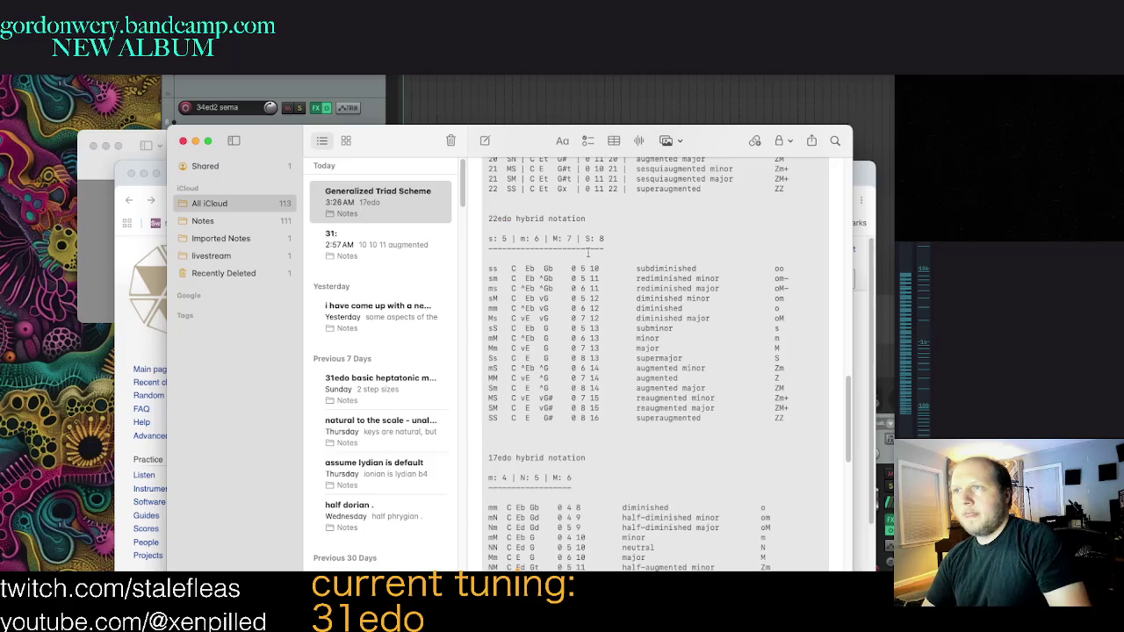
scroll(773, 356, down, 3)
scroll(774, 356, down, 3)
scroll(774, 356, down, 4)
scroll(774, 356, down, 5)
scroll(762, 358, down, 3)
scroll(751, 360, up, 3)
scroll(753, 361, up, 3)
scroll(760, 362, up, 3)
scroll(769, 365, up, 3)
scroll(777, 368, up, 3)
scroll(778, 371, down, 3)
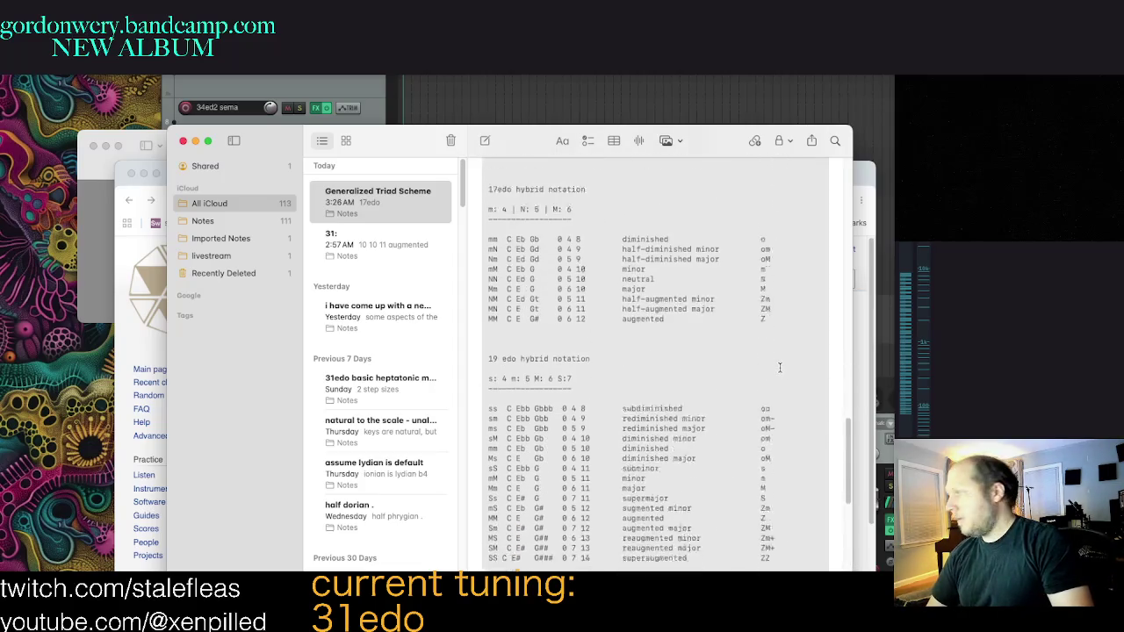
scroll(779, 369, down, 3)
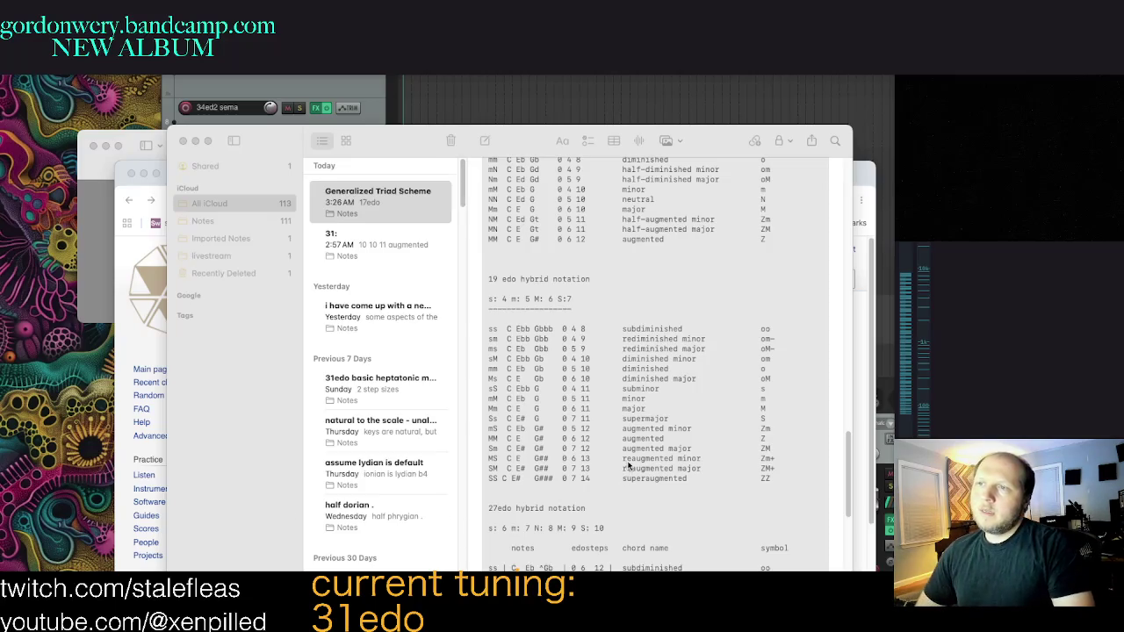
click(591, 505)
scroll(676, 458, down, 2)
scroll(694, 456, down, 2)
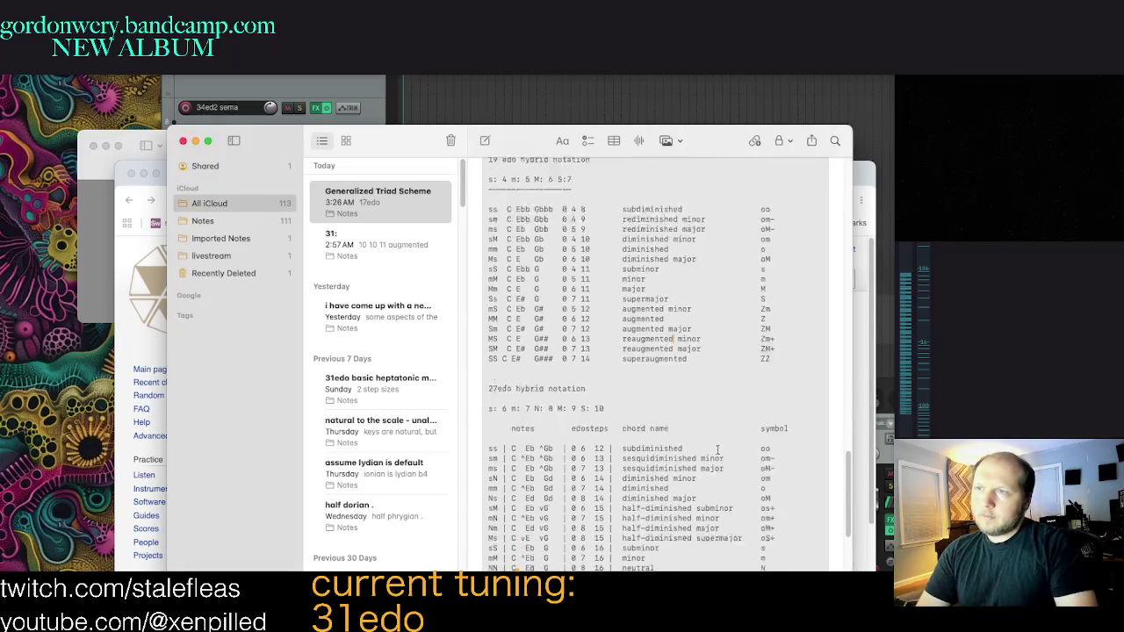
scroll(720, 453, down, 10)
scroll(724, 461, up, 4)
scroll(731, 469, up, 2)
scroll(738, 479, up, 2)
scroll(737, 479, down, 3)
scroll(737, 477, up, 5)
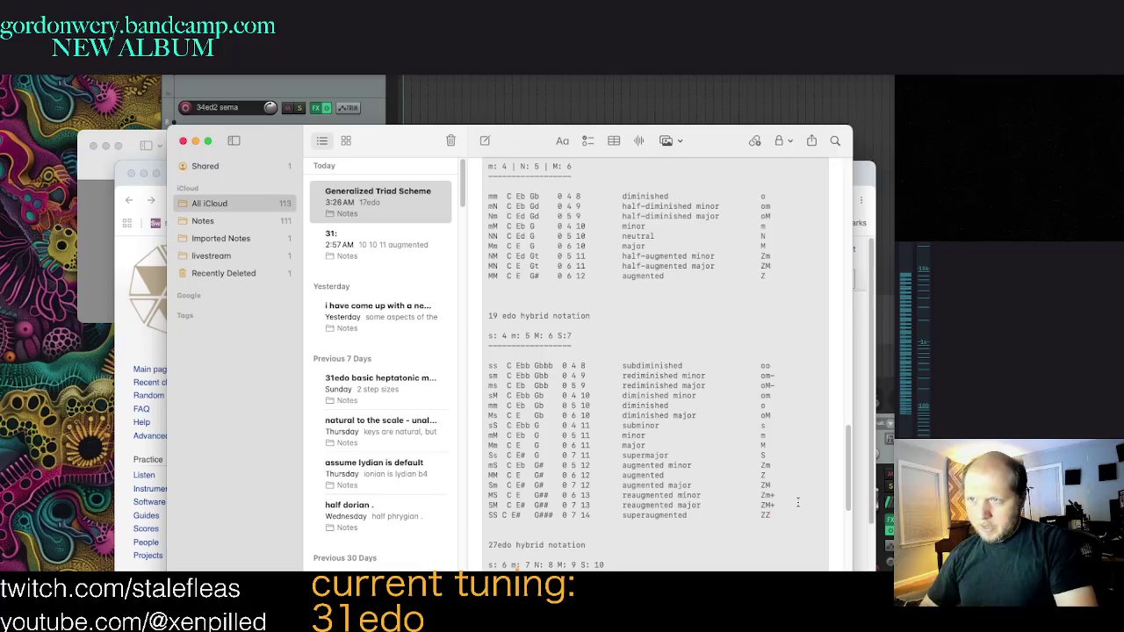
scroll(797, 502, down, 1)
scroll(729, 435, down, 1)
scroll(729, 430, down, 4)
scroll(728, 426, down, 1)
scroll(728, 426, down, 1)
scroll(748, 416, down, 2)
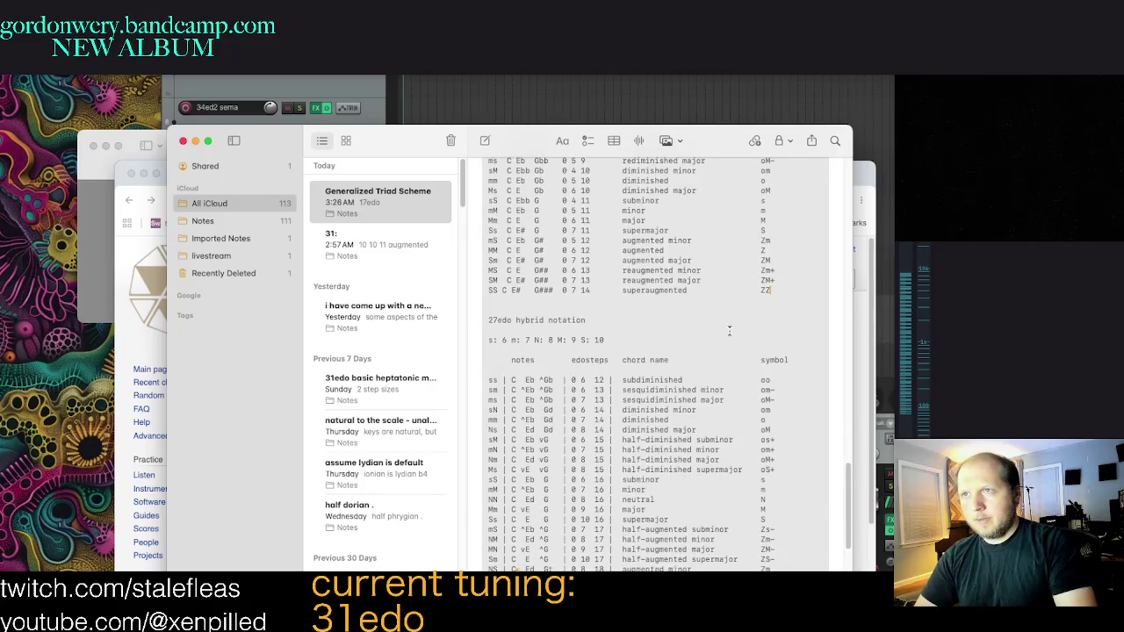
scroll(784, 432, down, 1)
scroll(781, 434, down, 3)
scroll(777, 439, down, 4)
scroll(772, 444, down, 1)
scroll(773, 443, down, 12)
scroll(770, 442, down, 4)
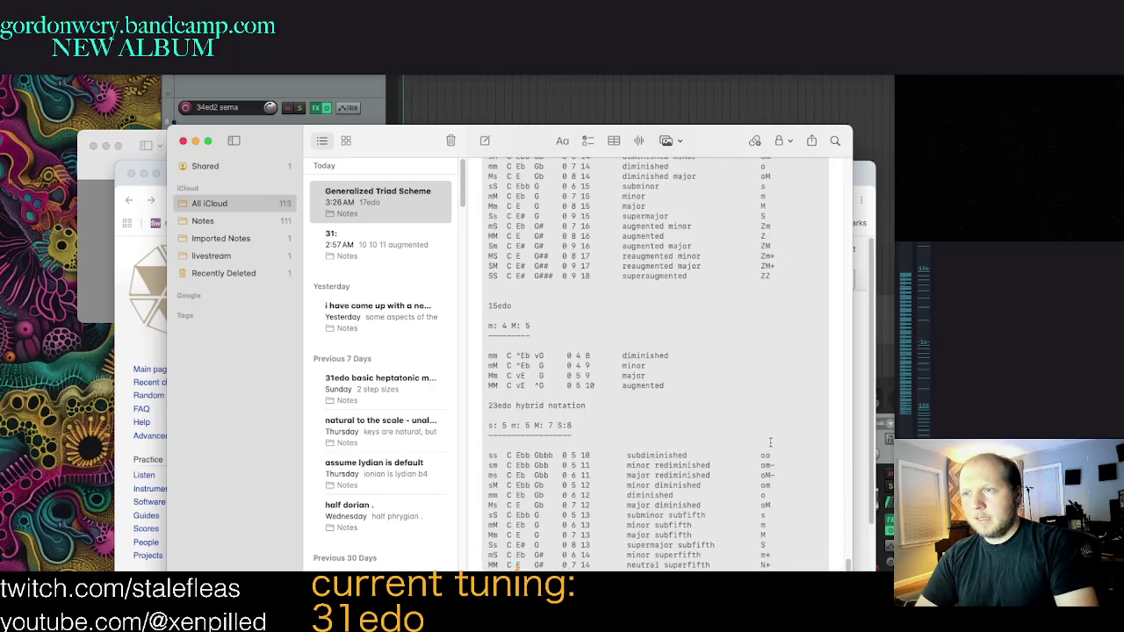
scroll(780, 541, up, 4)
scroll(780, 540, up, 10)
scroll(780, 541, up, 10)
scroll(780, 541, up, 10)
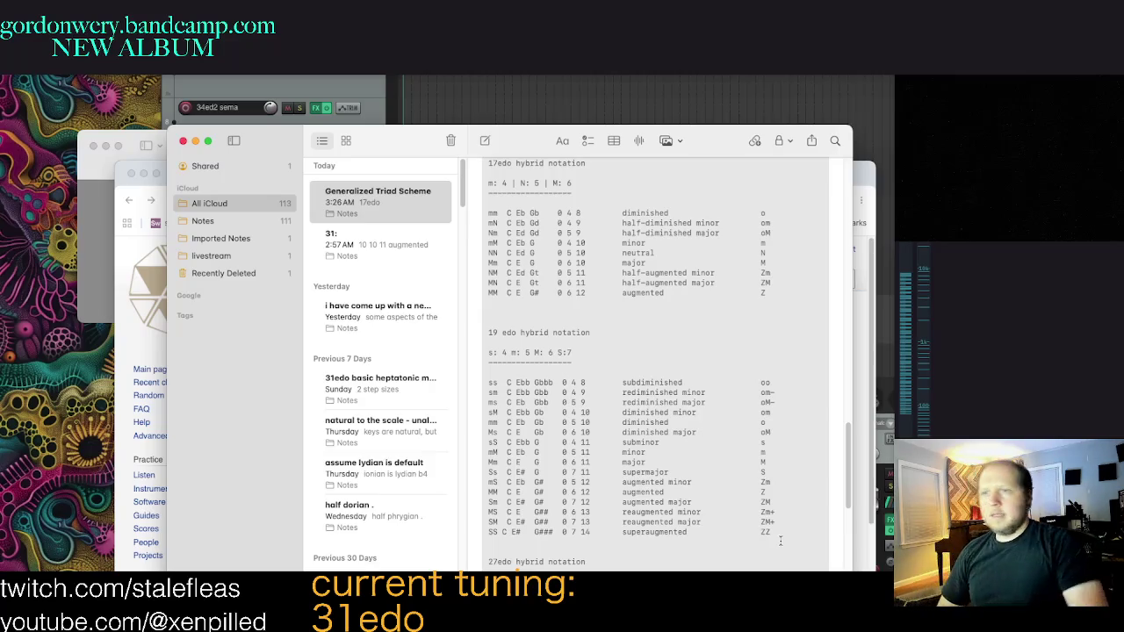
scroll(709, 456, down, 1)
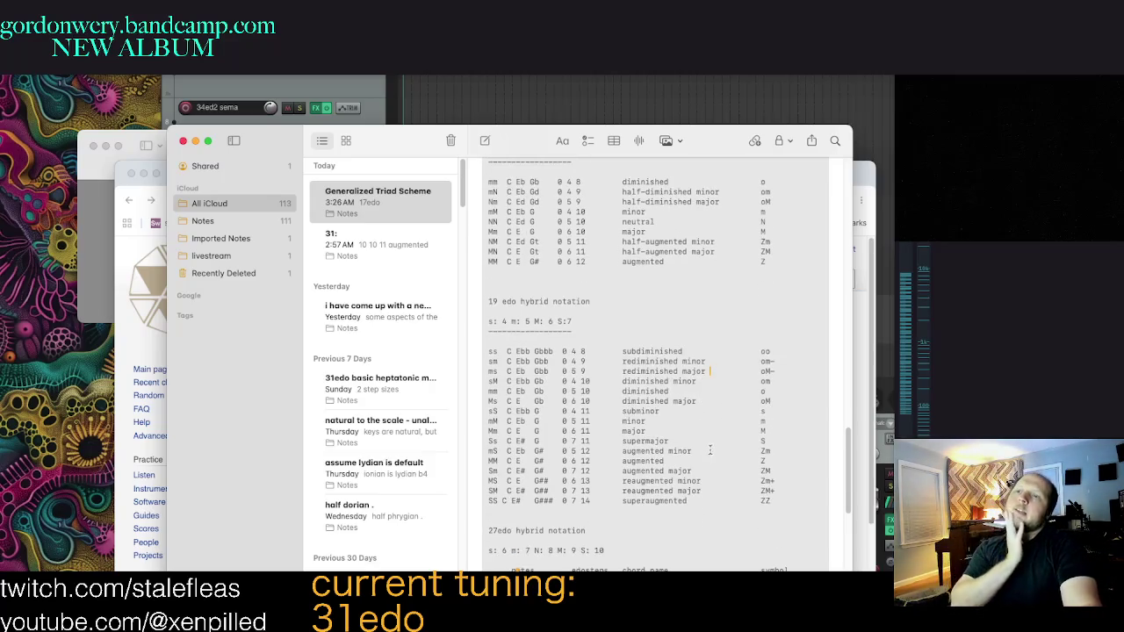
scroll(710, 448, down, 2)
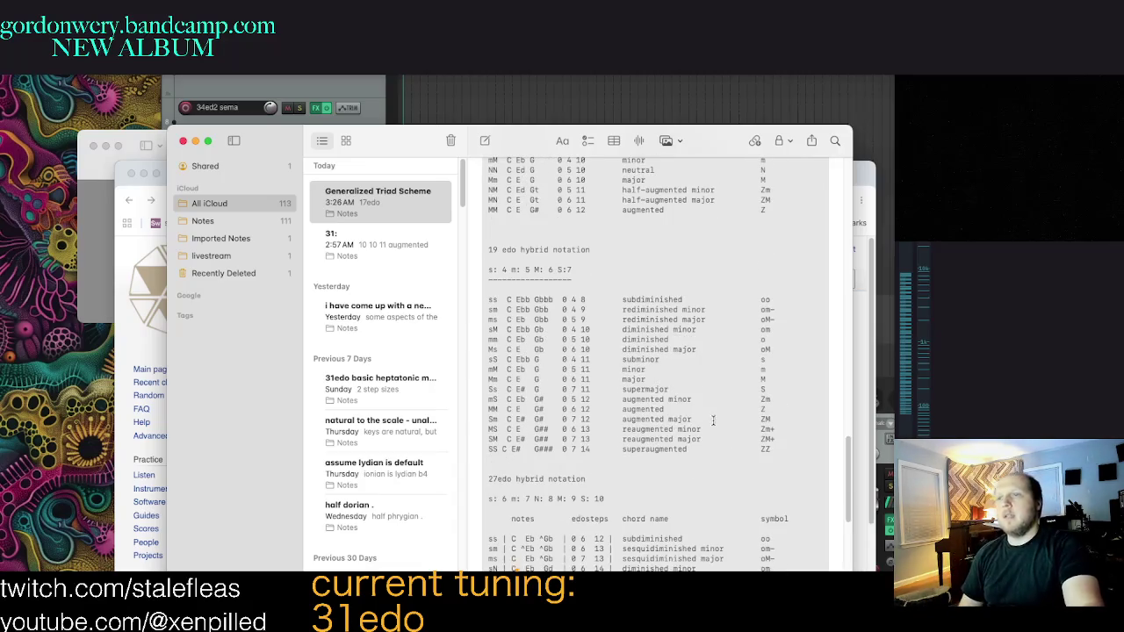
scroll(709, 444, down, 1)
scroll(714, 430, down, 1)
scroll(720, 408, down, 1)
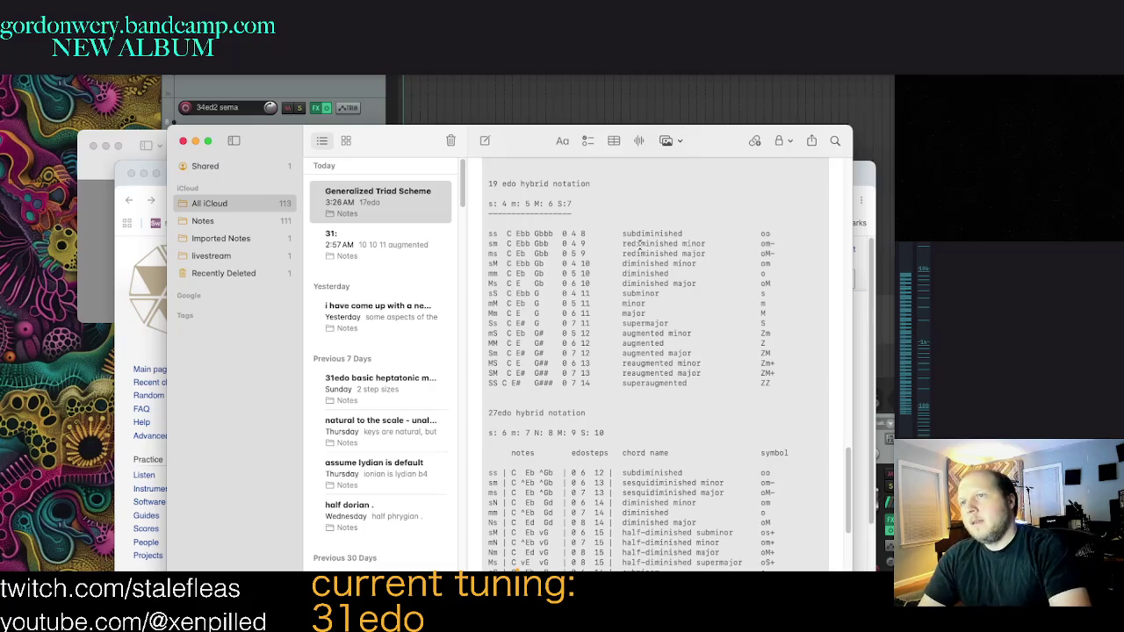
Step: Select and inspect the 19edo subdiminished and sm rows
drag(695, 234, 573, 234)
click(570, 233)
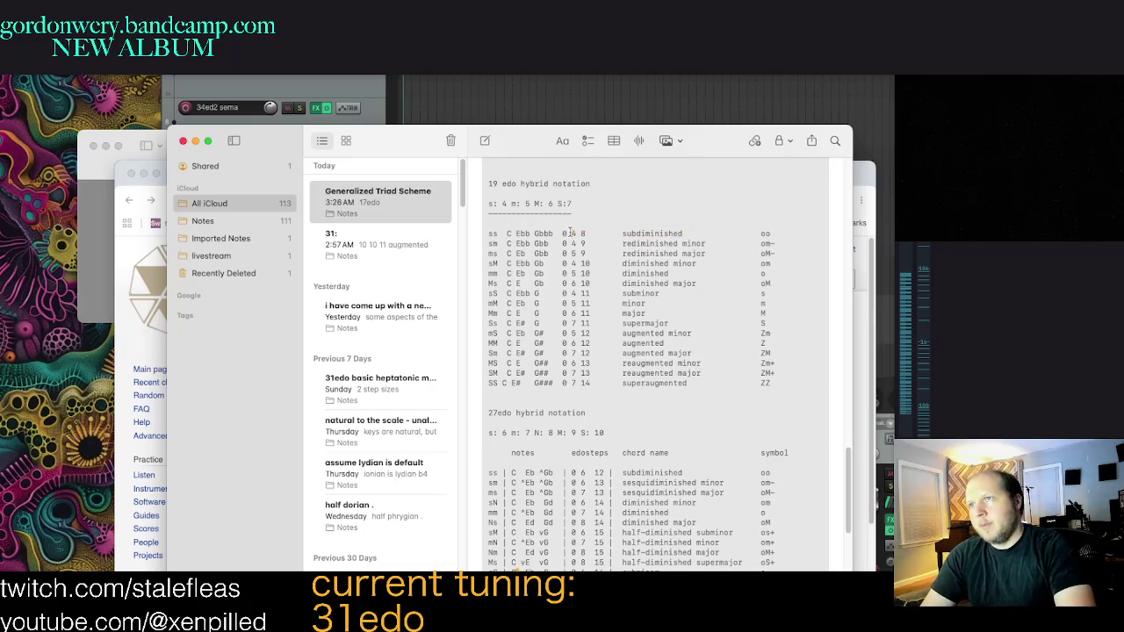
drag(779, 233, 488, 233)
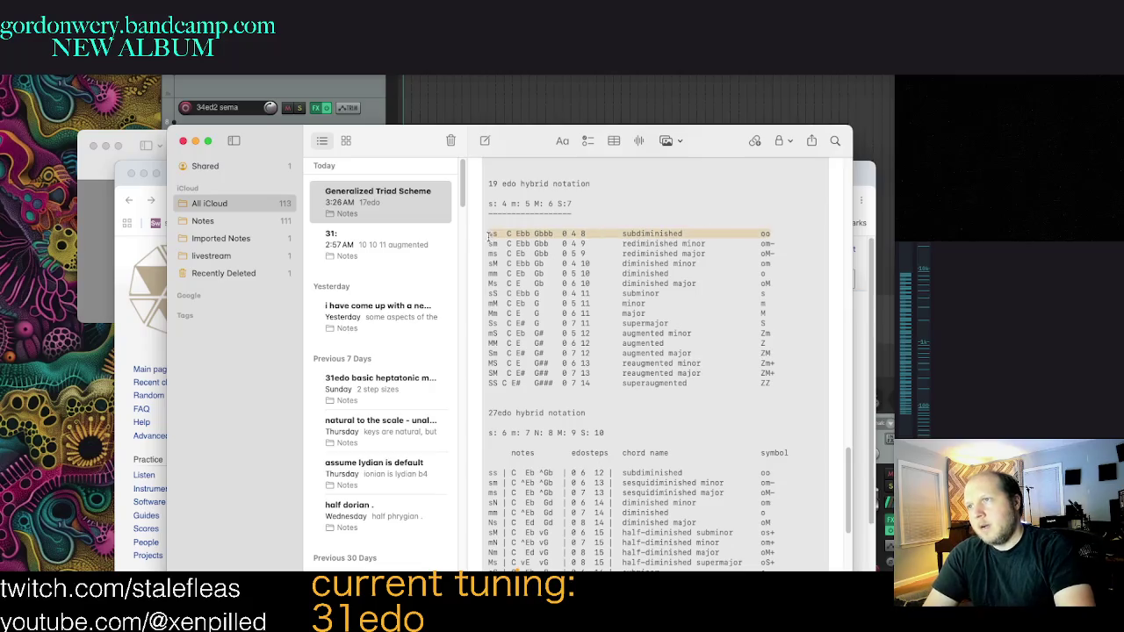
click(489, 233)
double_click(631, 234)
click(581, 255)
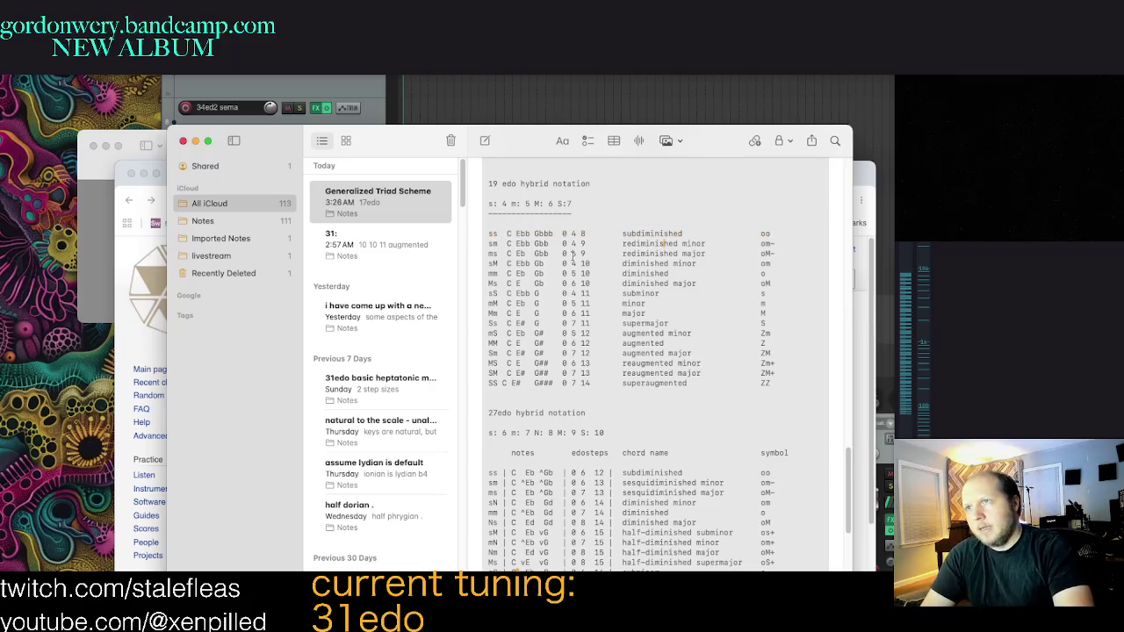
scroll(639, 277, up, 1)
triple_click(484, 189)
drag(807, 243, 500, 245)
click(528, 250)
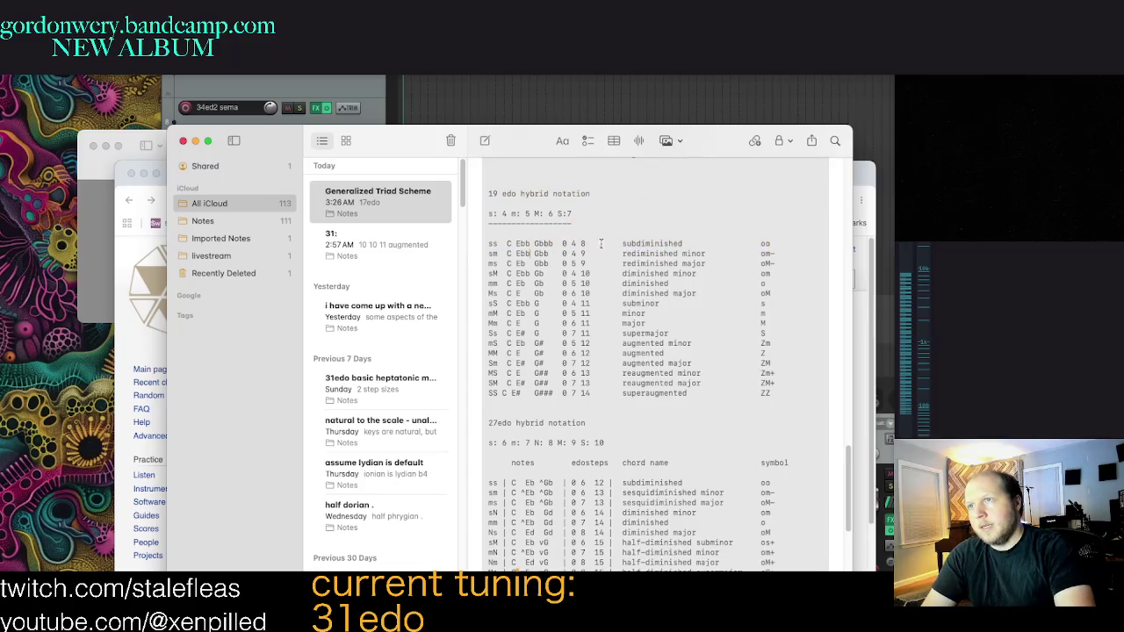
drag(793, 240, 488, 245)
triple_click(645, 245)
click(698, 241)
double_click(625, 244)
click(558, 252)
Step: Delete the extra space in the superaugmented row, then select augmented minor through superaugmented rows
scroll(683, 253, down, 1)
scroll(788, 252, down, 2)
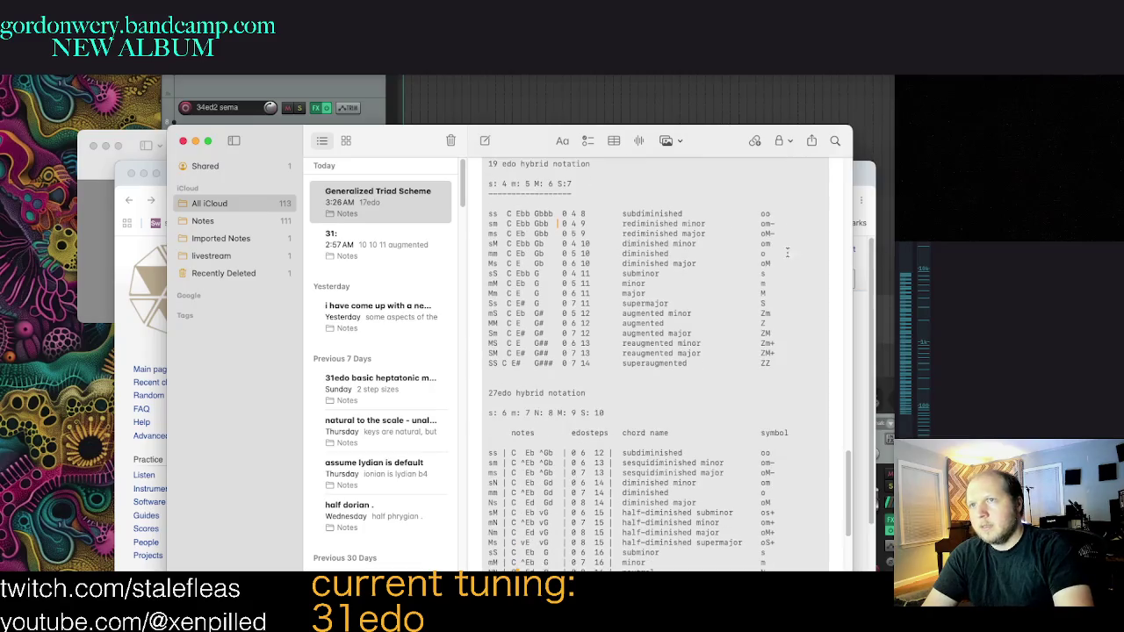
triple_click(520, 361)
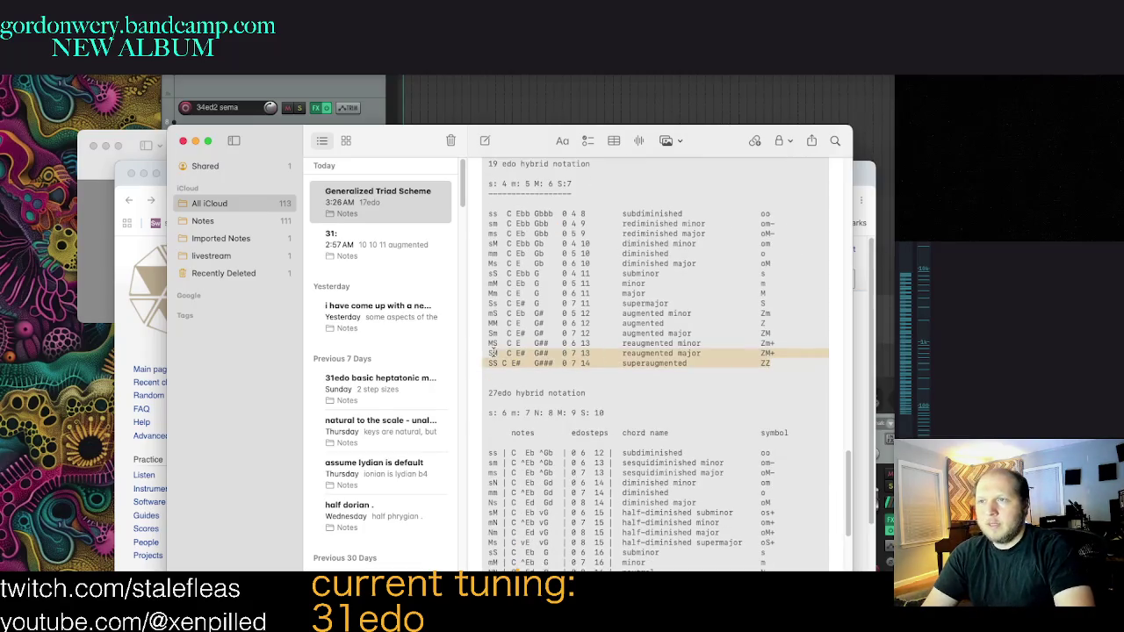
click(507, 361)
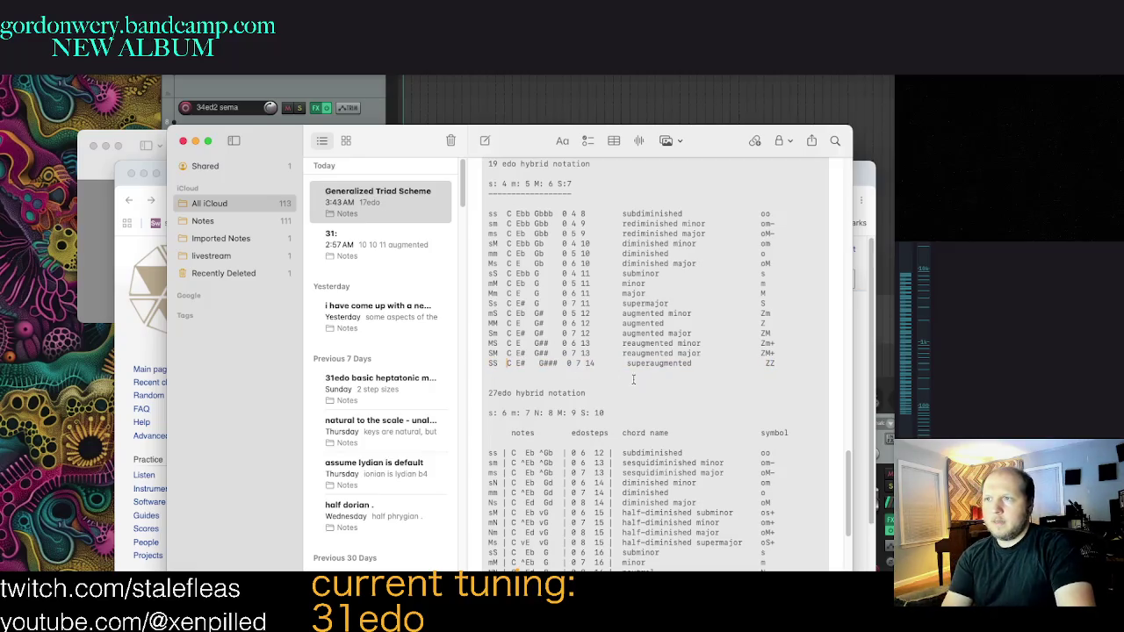
click(748, 369)
key(BackSpace)
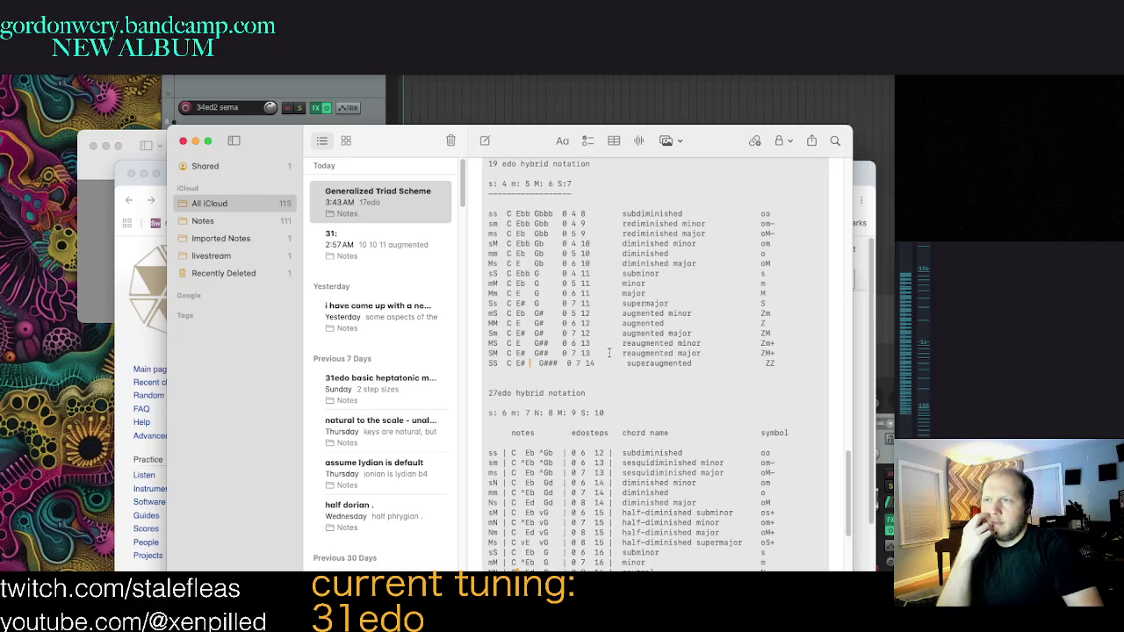
key(super+Right)
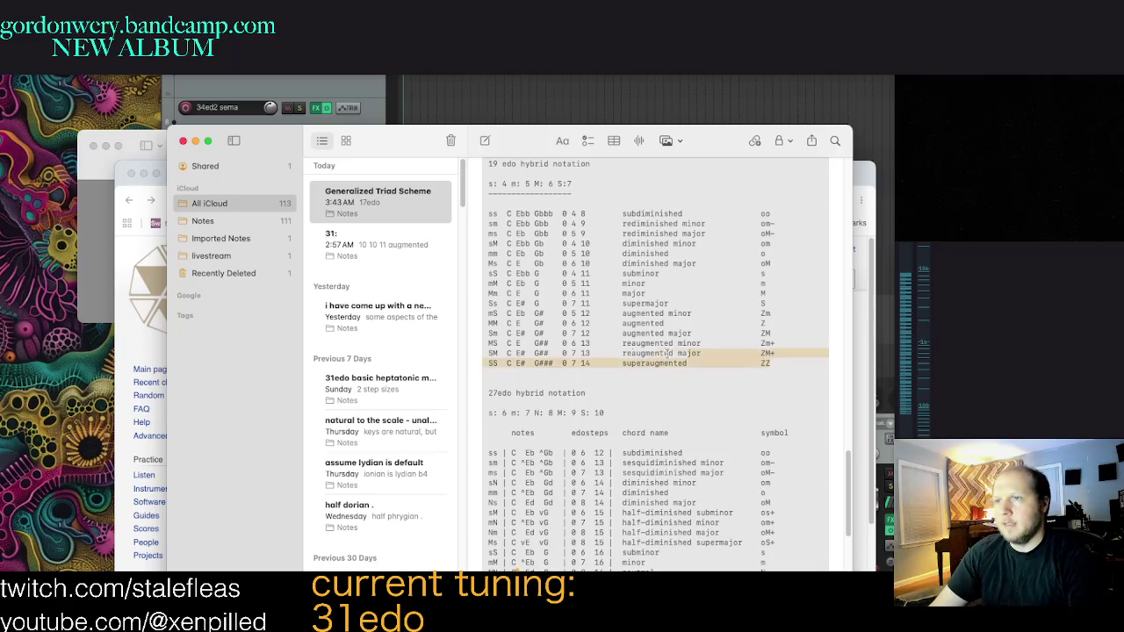
scroll(712, 288, up, 1)
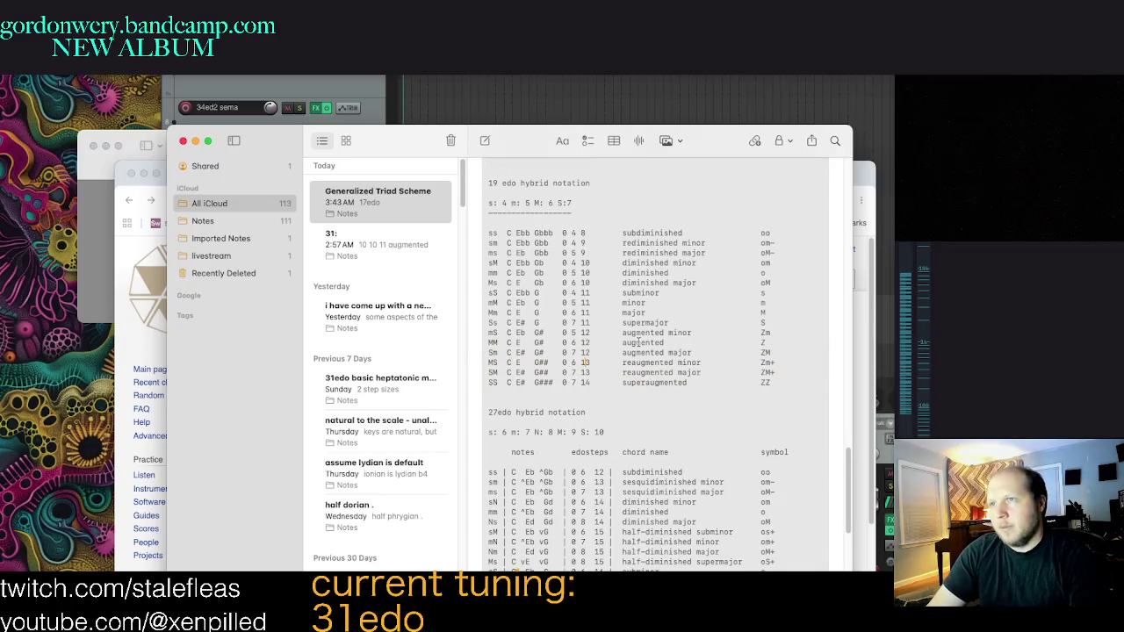
drag(773, 355, 609, 303)
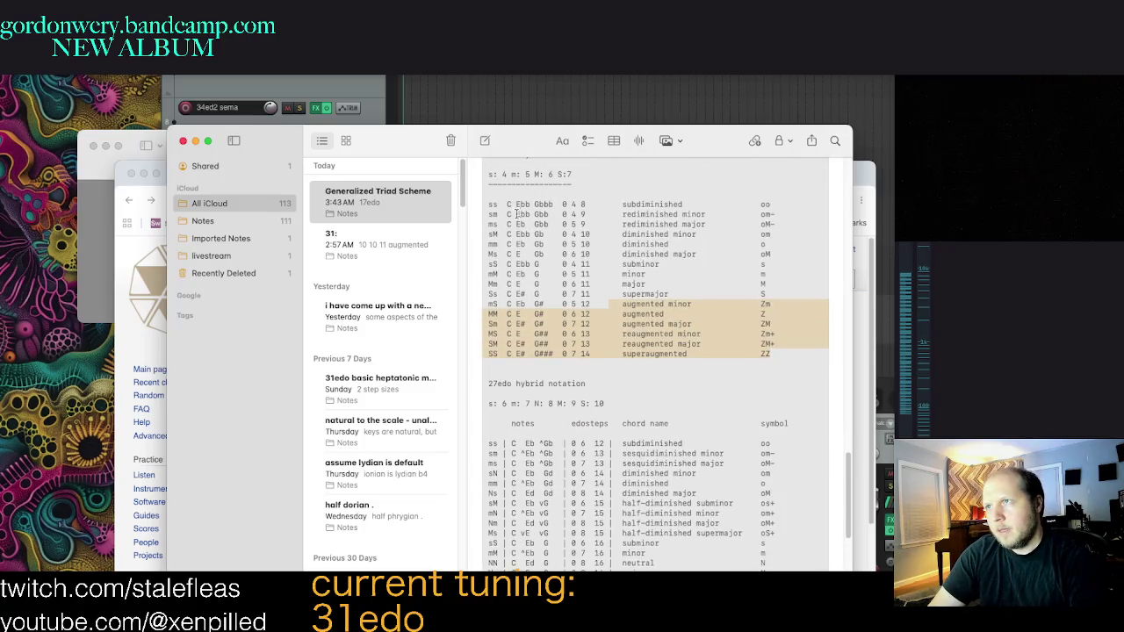
scroll(659, 351, down, 5)
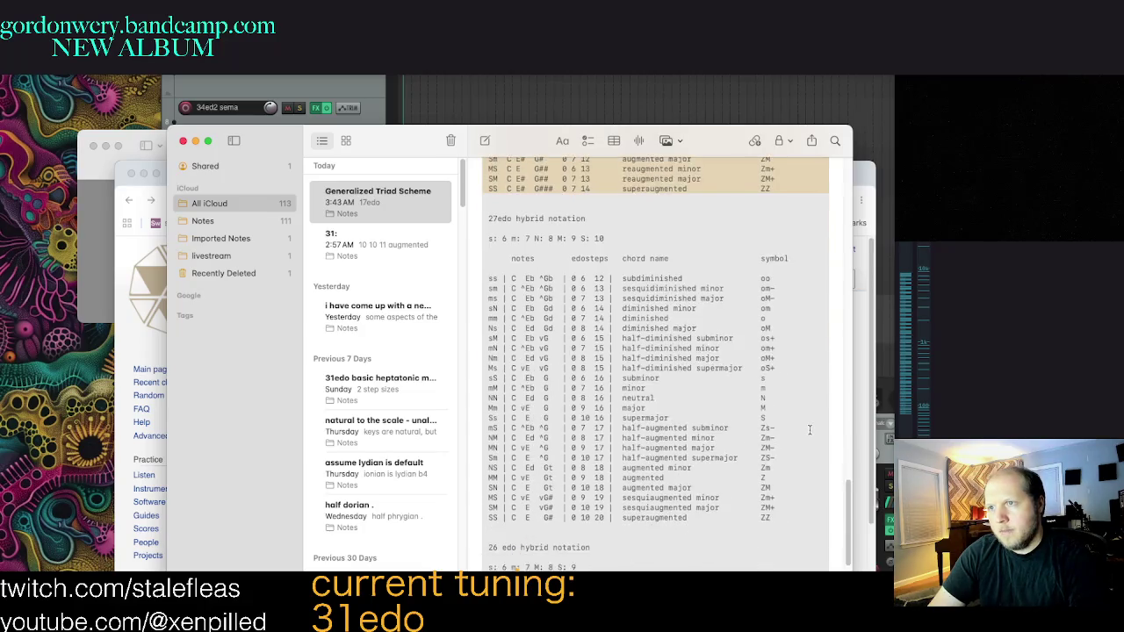
Step: Clear the augmented-row selection and scroll down to the 31 EDO triads table
scroll(809, 430, down, 2)
click(783, 498)
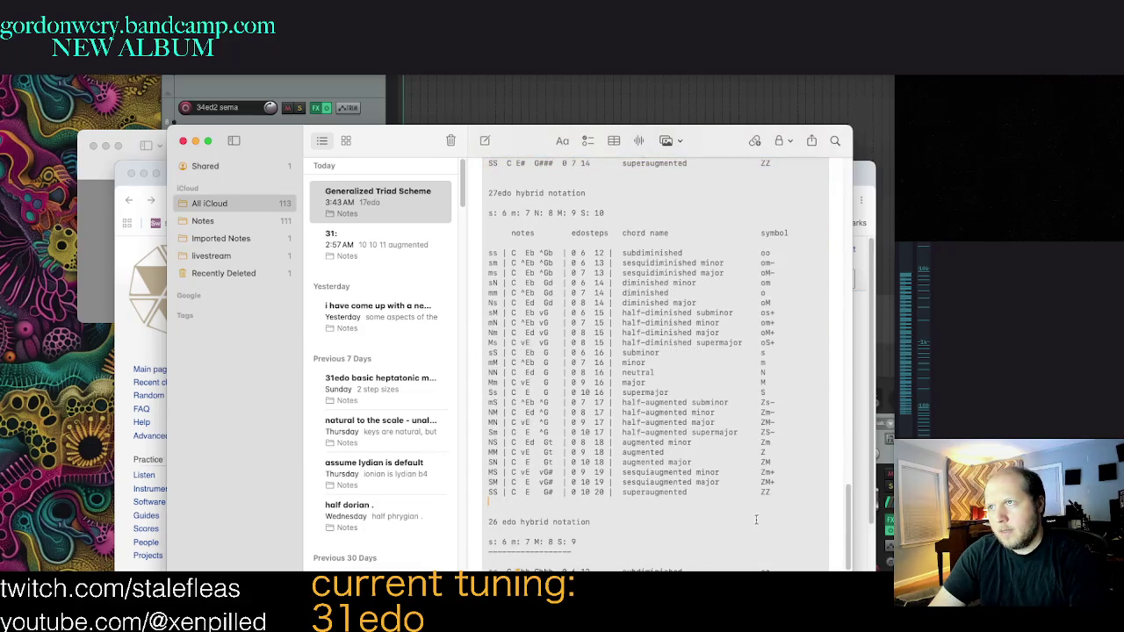
scroll(756, 519, down, 1)
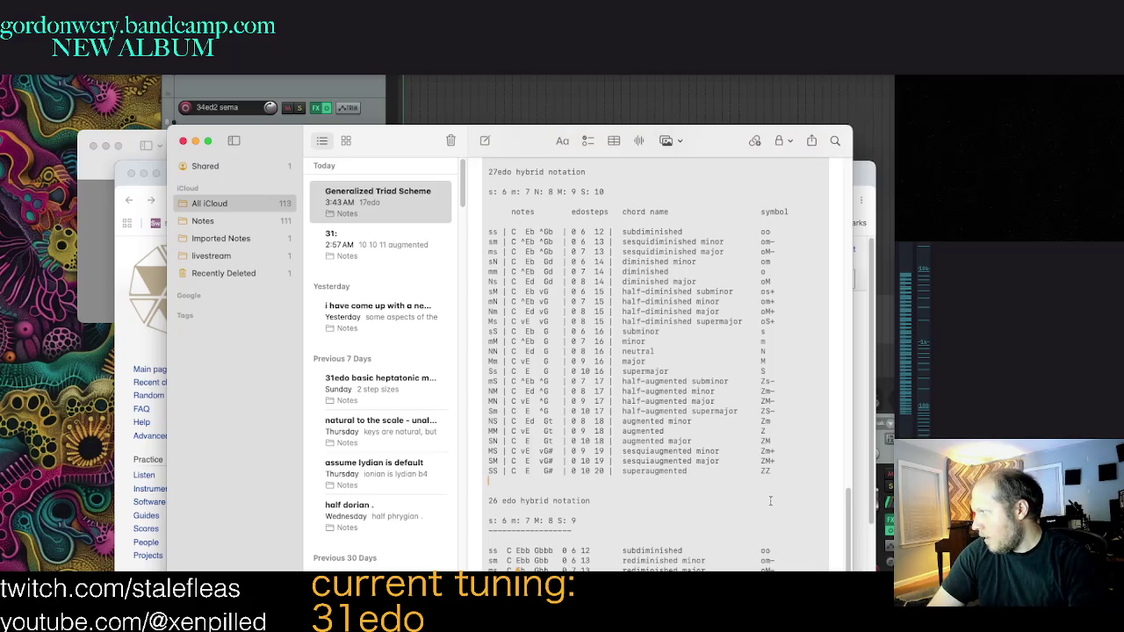
scroll(770, 501, up, 1)
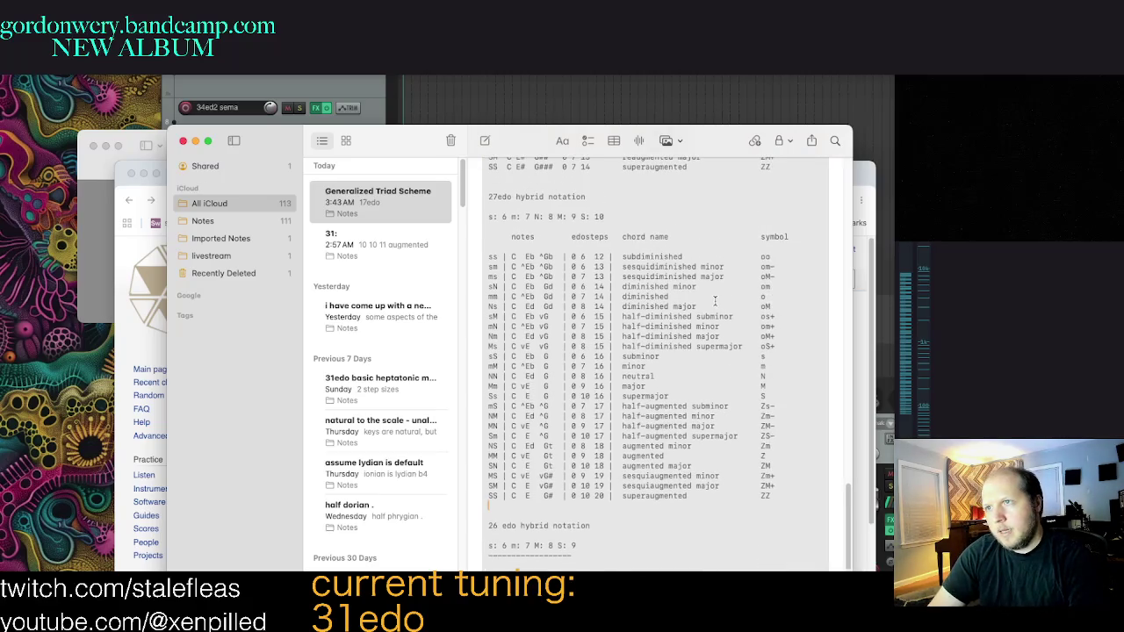
scroll(714, 301, down, 3)
scroll(694, 341, down, 6)
scroll(700, 344, down, 7)
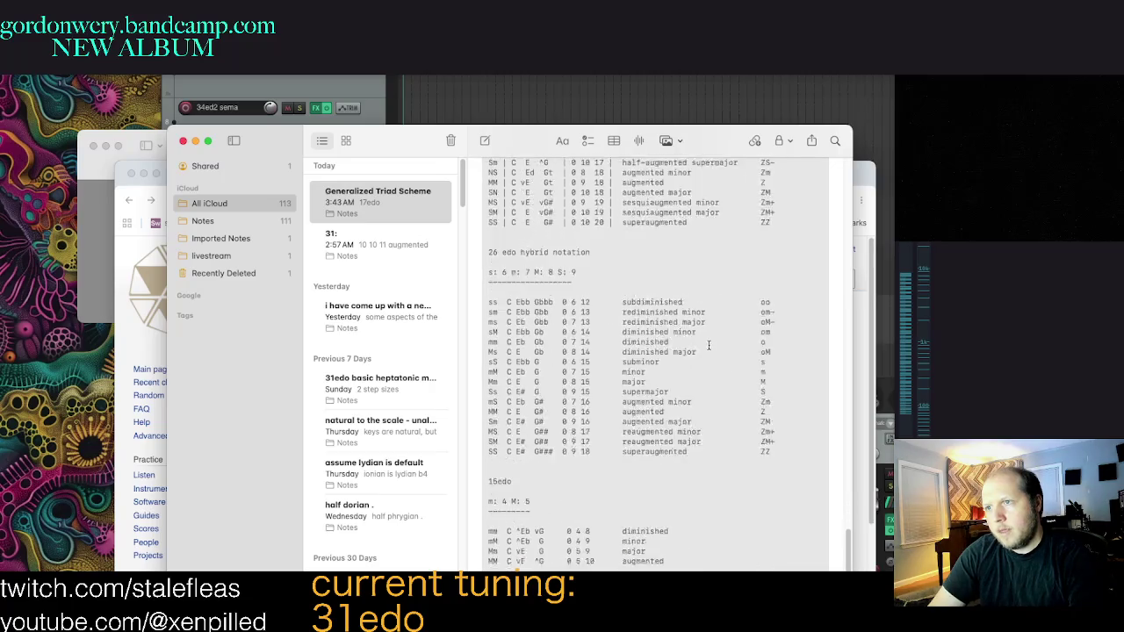
scroll(706, 345, down, 7)
scroll(704, 341, down, 5)
scroll(705, 368, down, 5)
scroll(706, 395, down, 5)
scroll(708, 438, down, 5)
scroll(711, 440, down, 5)
scroll(718, 442, down, 5)
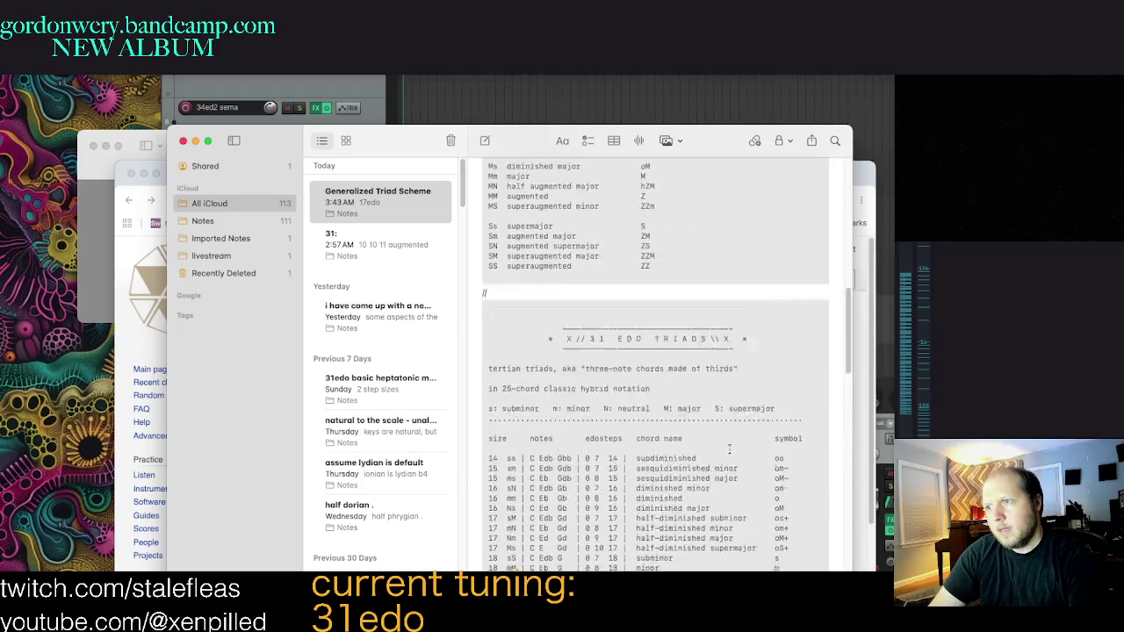
scroll(726, 446, down, 5)
scroll(733, 450, up, 1)
scroll(733, 449, down, 5)
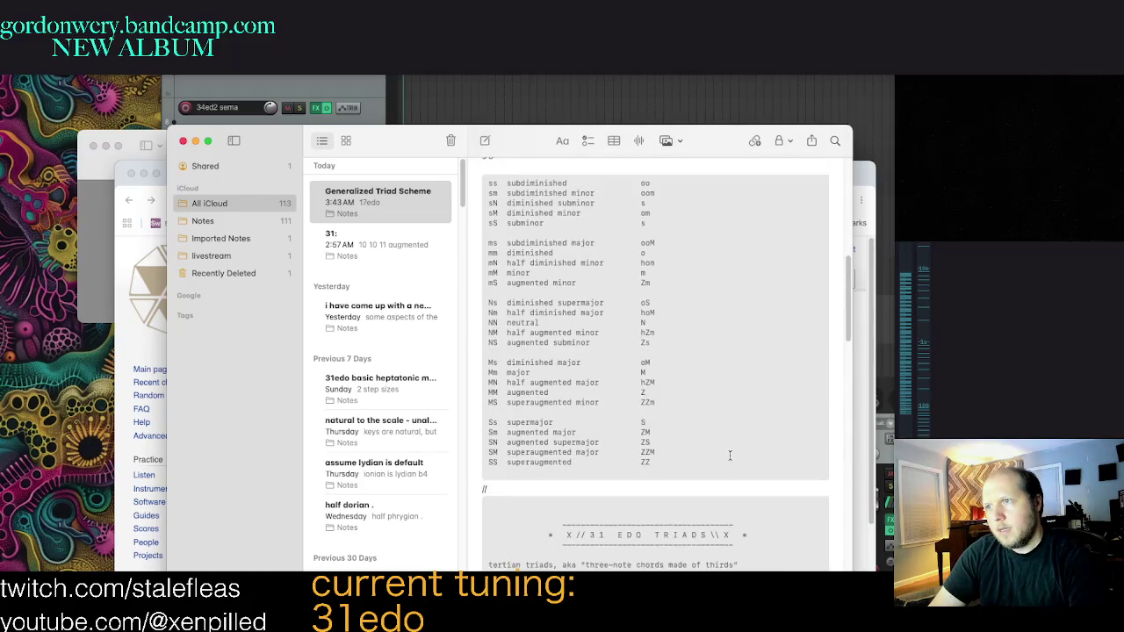
scroll(732, 449, down, 5)
scroll(731, 450, down, 3)
Step: Inspect the neutral, augmented and 20-edostep rows, then select the two size-21 rows
click(685, 374)
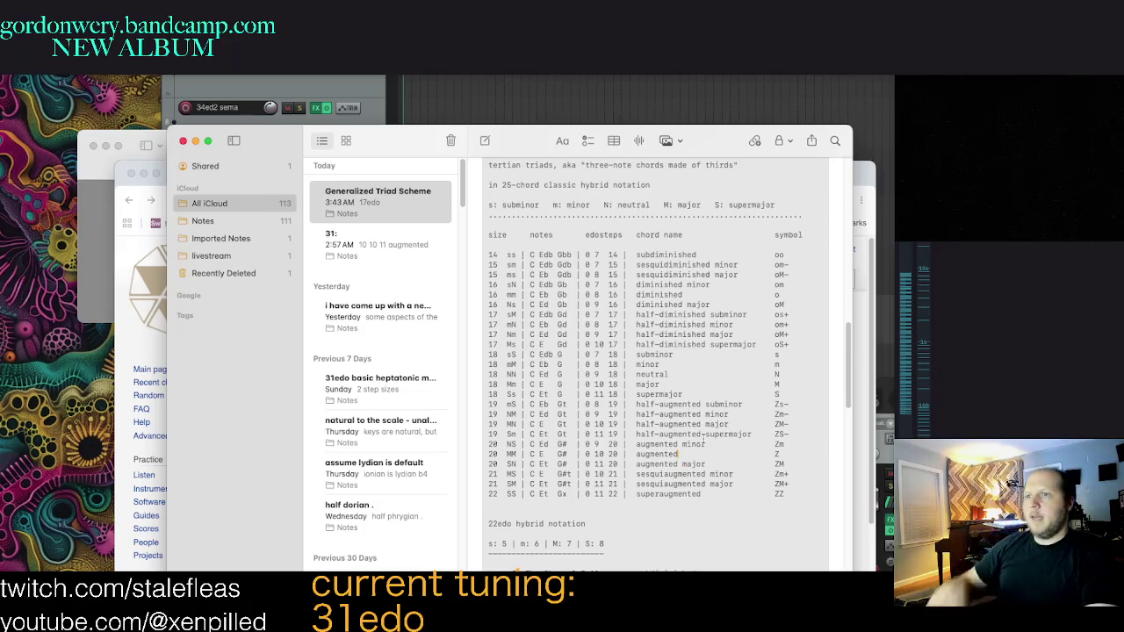
click(682, 454)
click(614, 452)
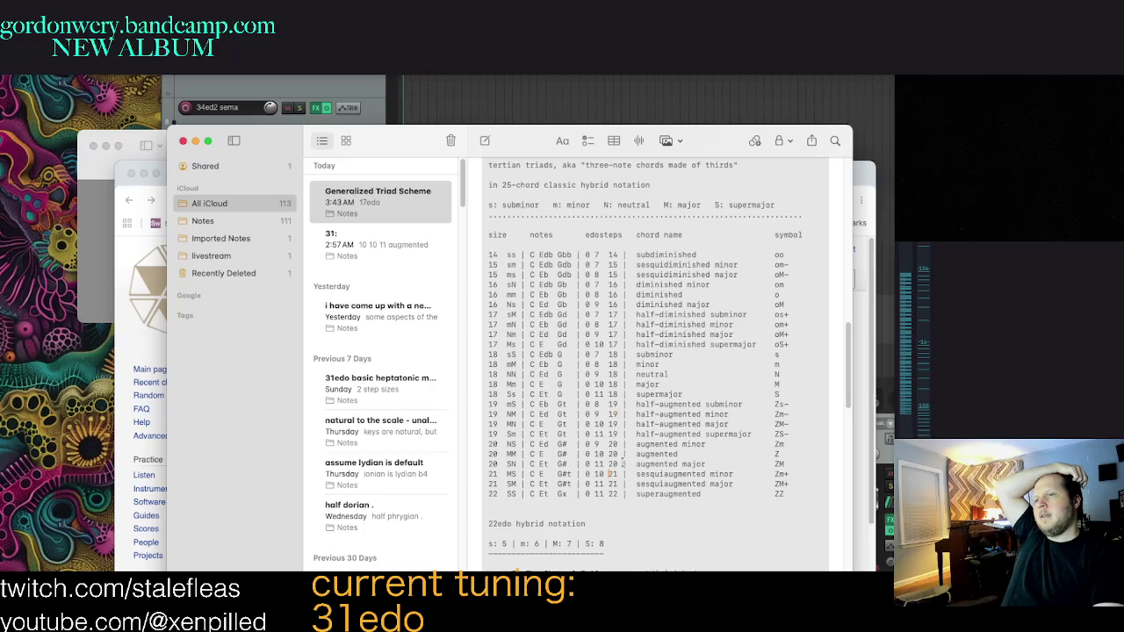
drag(613, 475, 661, 484)
Step: Clear the size 21 selection, then scroll to the note's top and back down
click(661, 484)
scroll(729, 481, up, 5)
scroll(733, 492, up, 5)
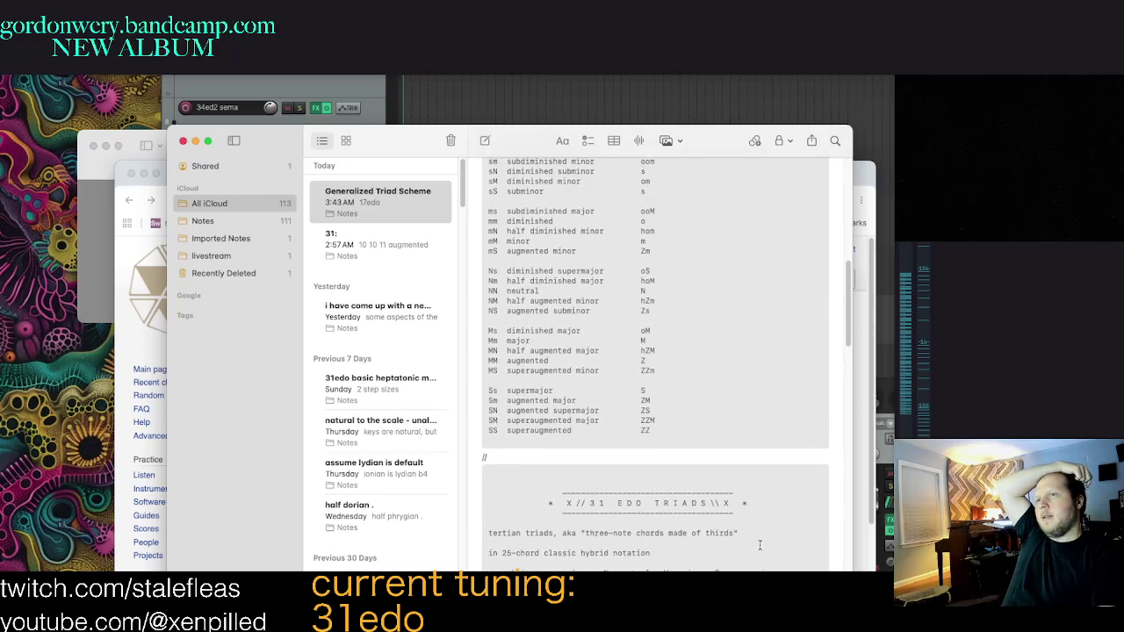
scroll(747, 527, up, 5)
scroll(751, 533, up, 5)
scroll(750, 532, up, 5)
scroll(751, 527, up, 5)
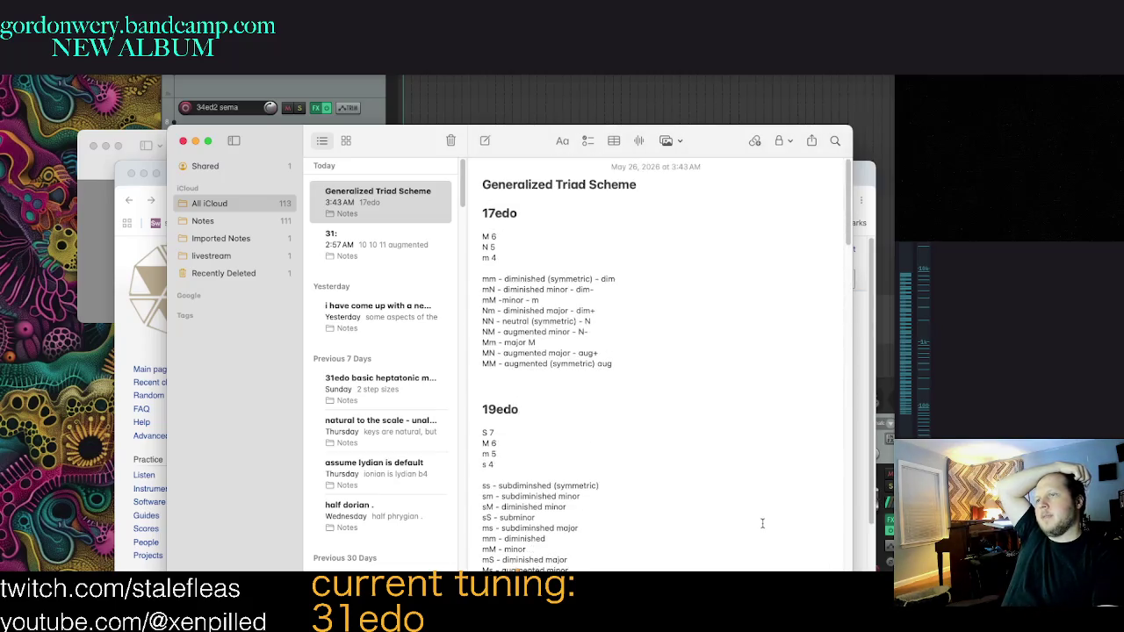
scroll(748, 522, down, 10)
scroll(738, 513, down, 10)
scroll(735, 509, down, 5)
scroll(735, 510, down, 5)
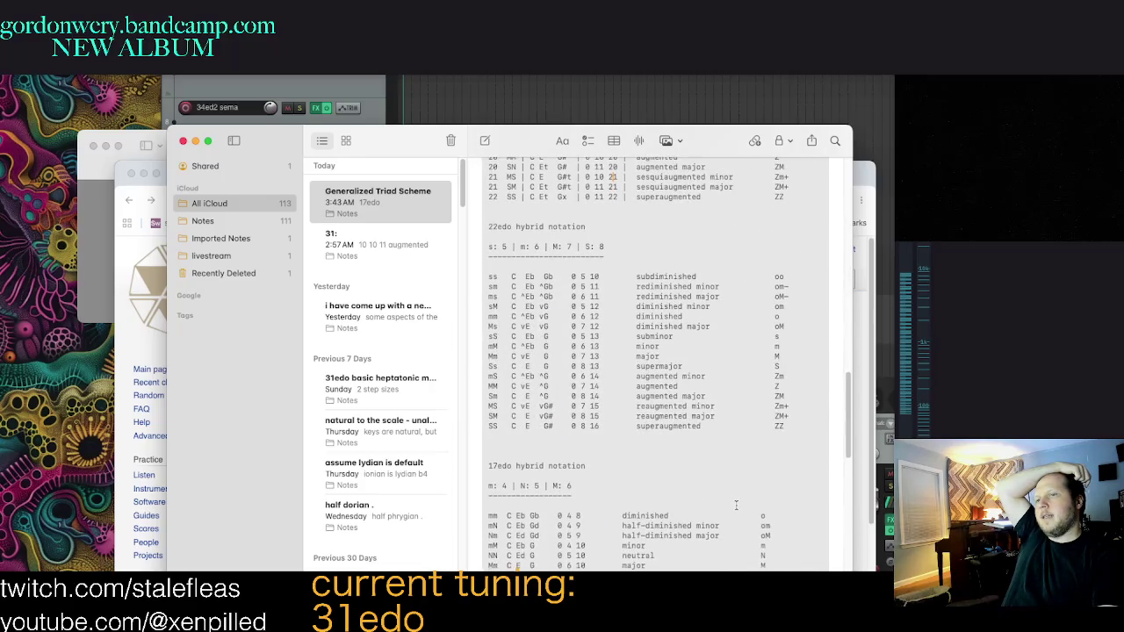
scroll(751, 518, down, 5)
scroll(766, 525, down, 2)
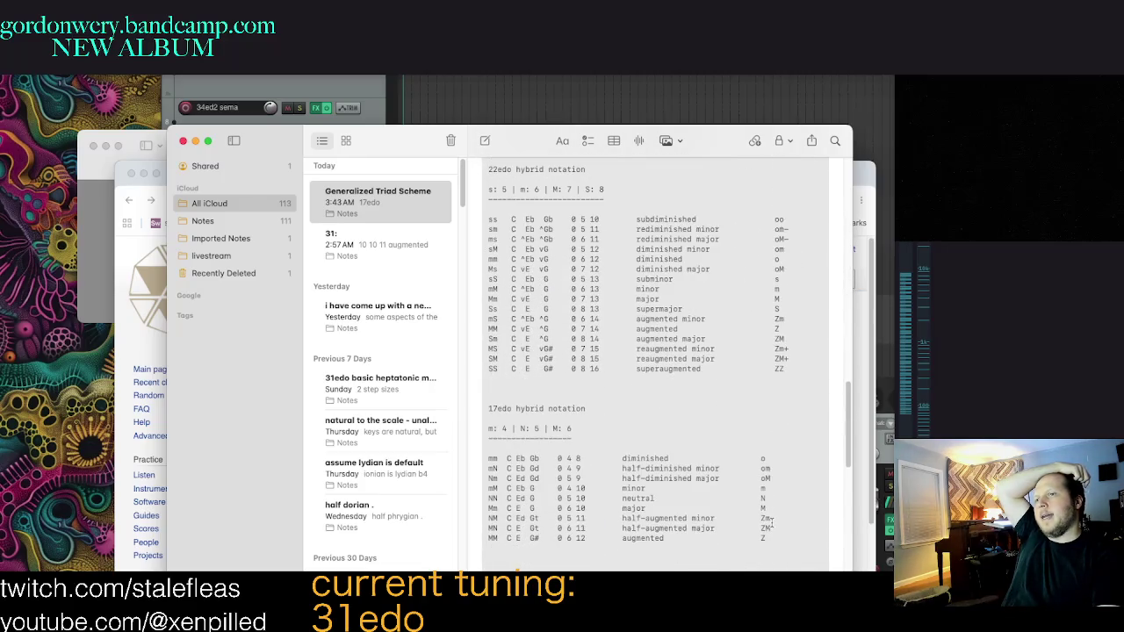
Step: Check the 22edo Mm row (major, C vE G, 0 7 13) by selecting it
scroll(738, 512, up, 3)
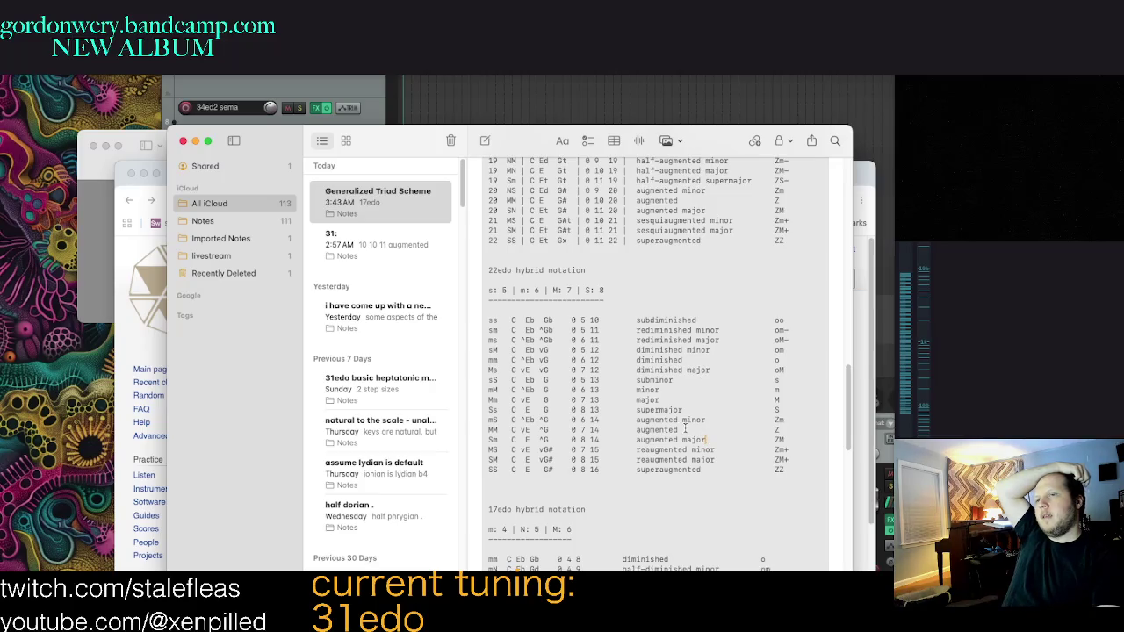
scroll(698, 379, down, 3)
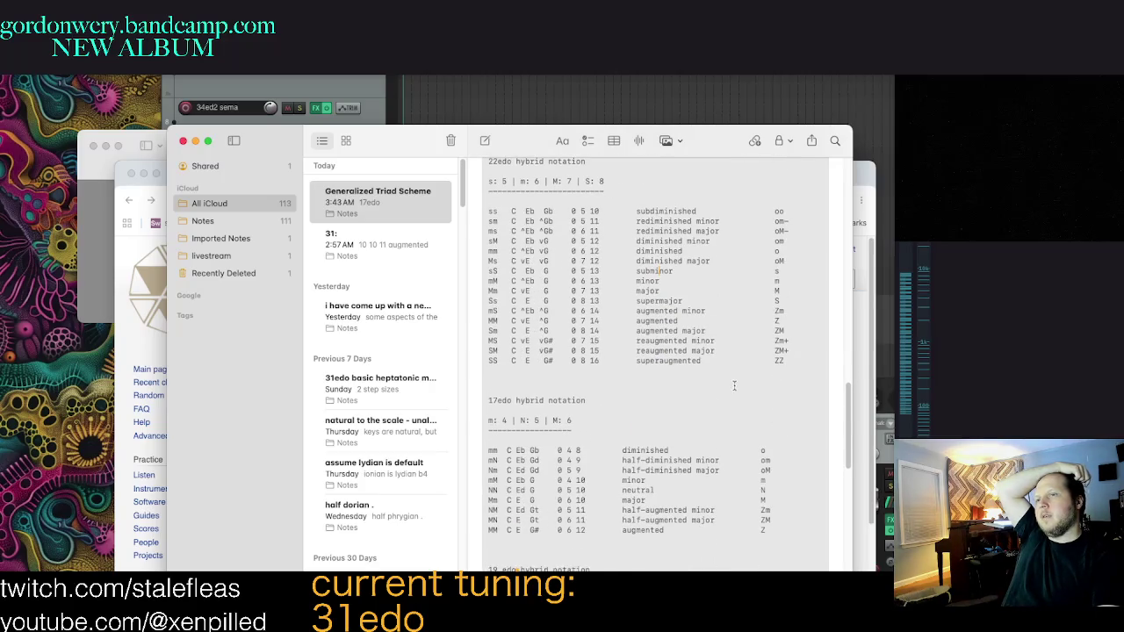
drag(690, 291, 570, 290)
click(595, 290)
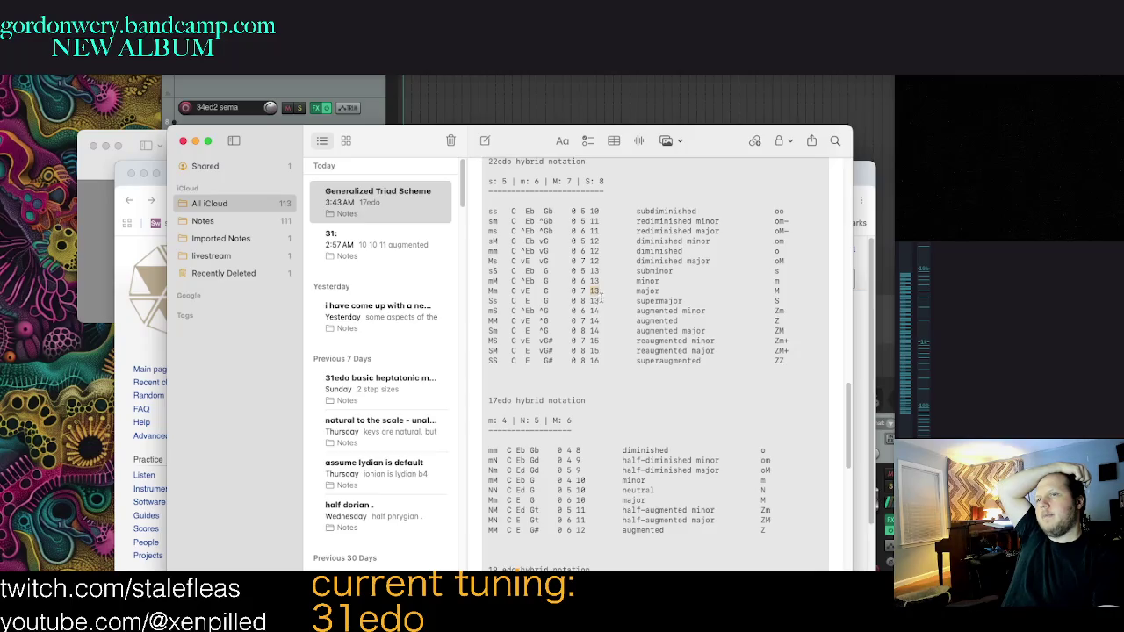
Step: Check the MM row's steps, then change the SS row's last step to 16
click(731, 318)
drag(676, 321, 581, 321)
double_click(595, 320)
mouse_move(692, 320)
mouse_down()
mouse_move(569, 321)
mouse_move(590, 321)
mouse_up()
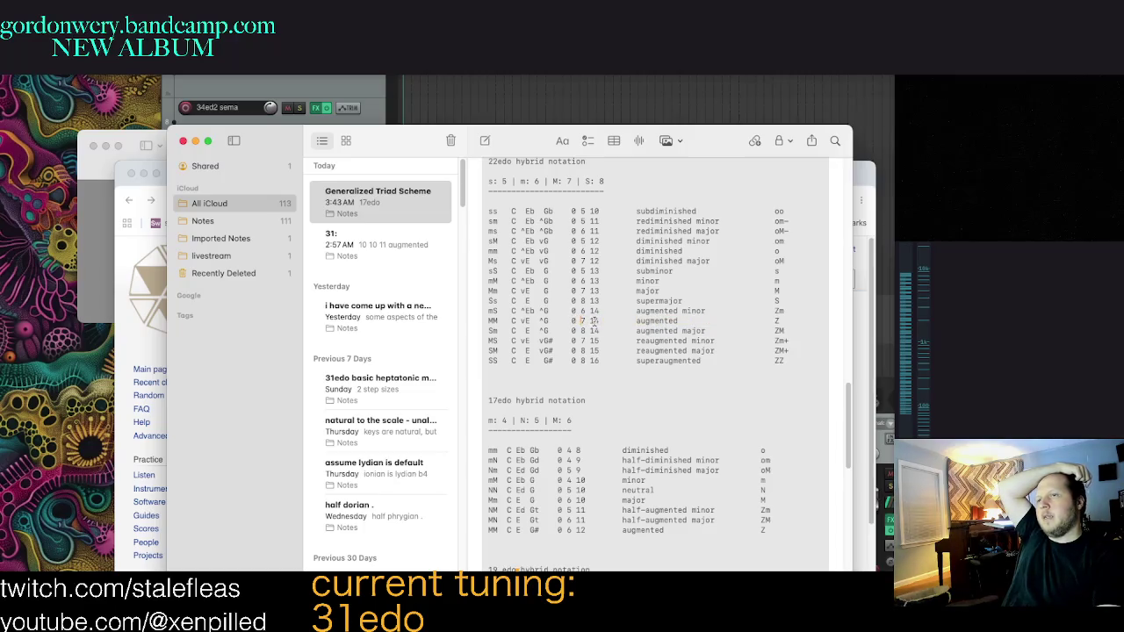
click(691, 341)
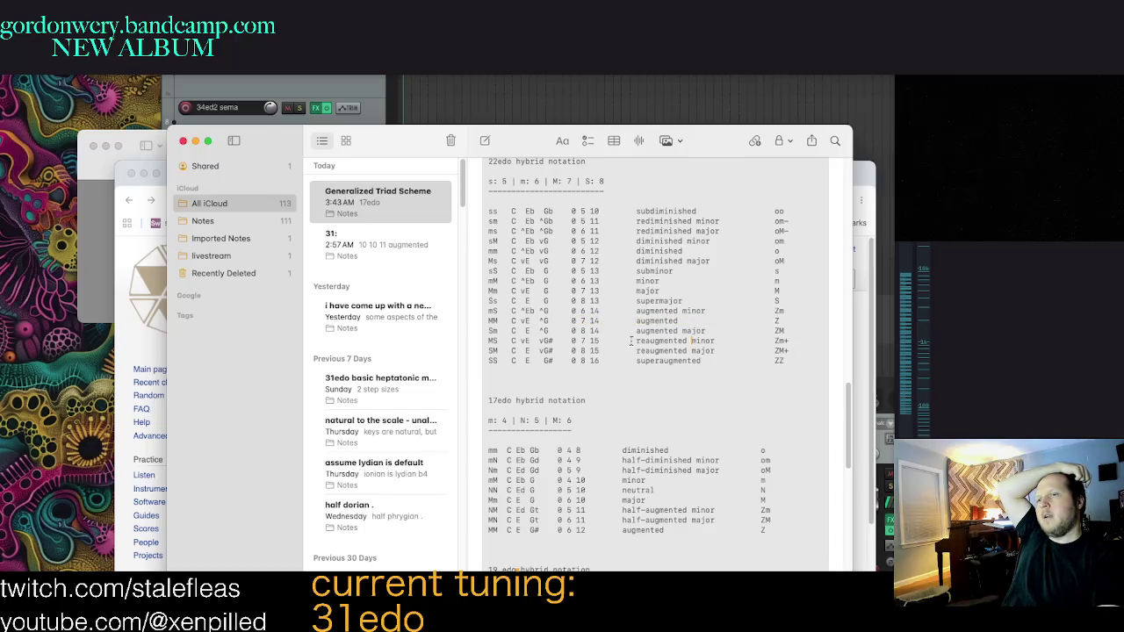
double_click(596, 361)
text(16)
Step: Replace the hyphen in augmented-minor with a space in the mS row
double_click(596, 312)
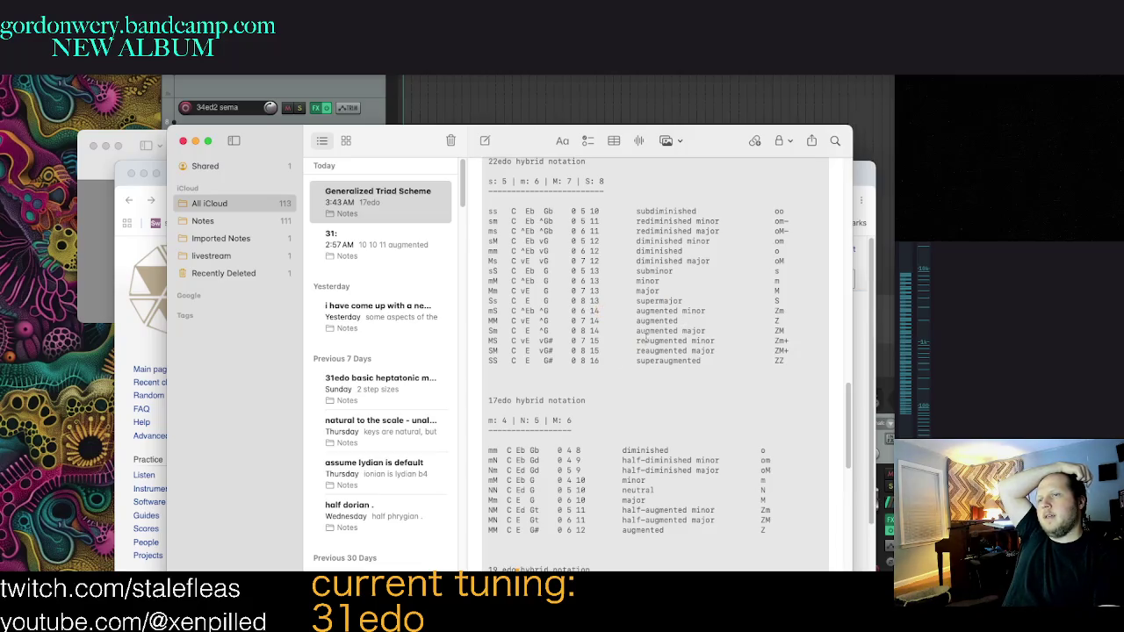
double_click(654, 341)
click(654, 351)
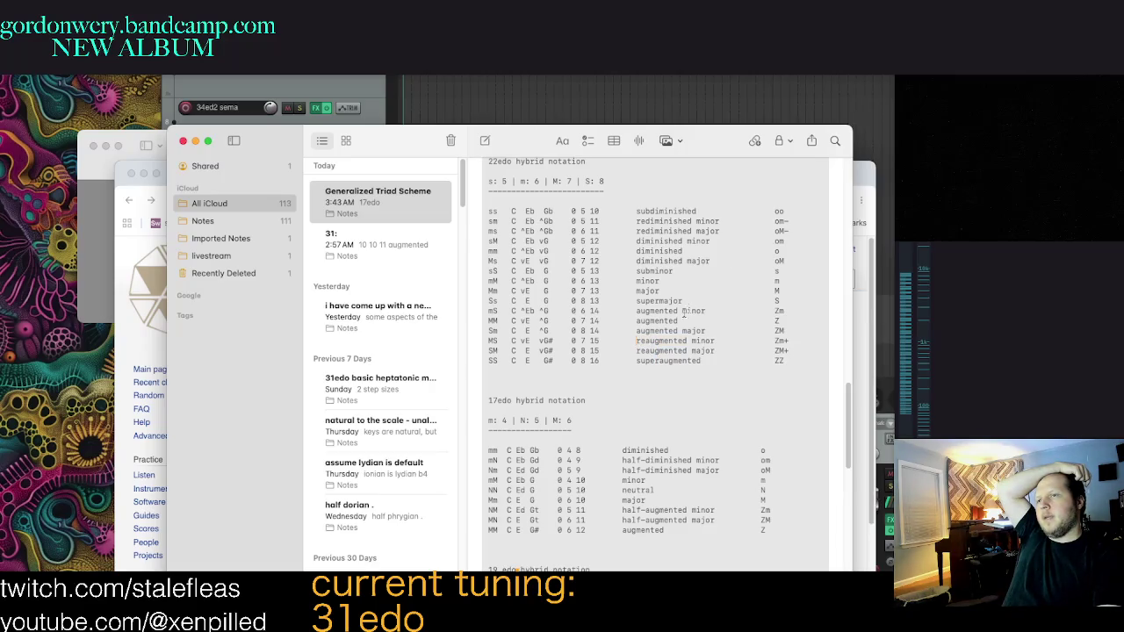
click(670, 311)
key(BackSpace)
Step: Inspect the 're' prefix of reaugmented in the MS row
double_click(654, 341)
click(645, 343)
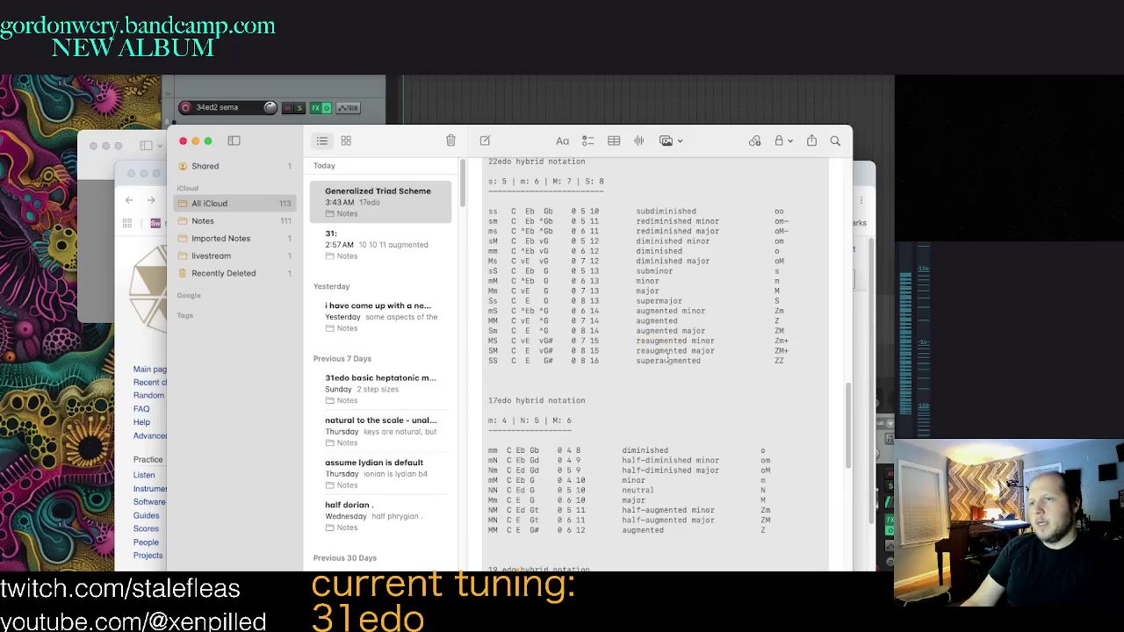
double_click(650, 342)
click(645, 342)
drag(645, 343, 630, 341)
click(645, 350)
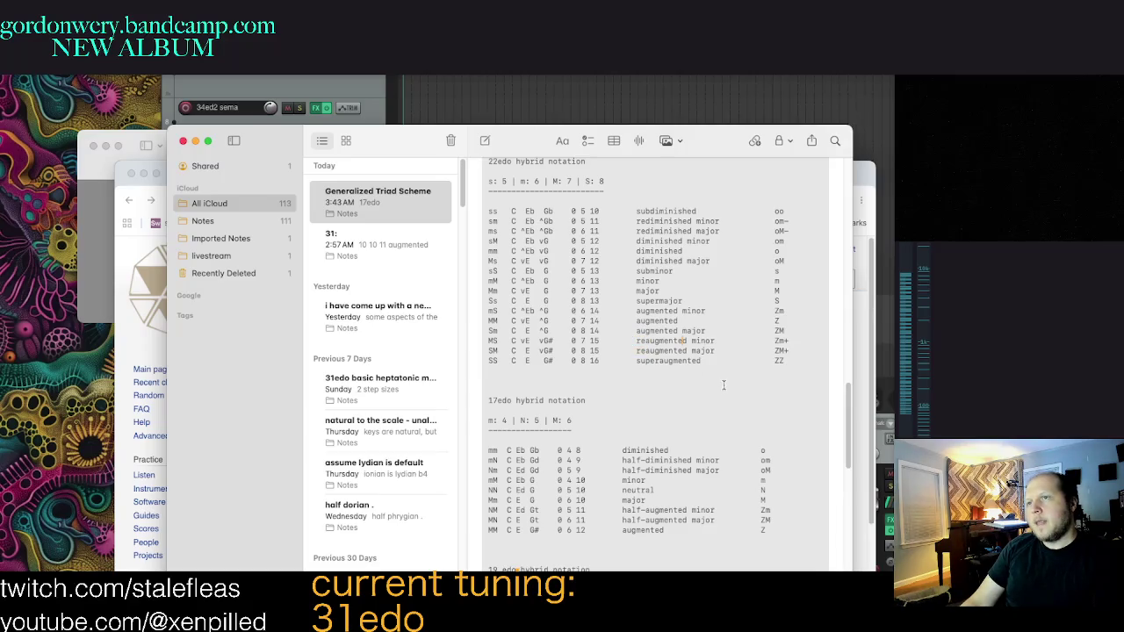
Step: Review the diminished major, ms and rediminished minor rows at the table's top
scroll(686, 259, up, 3)
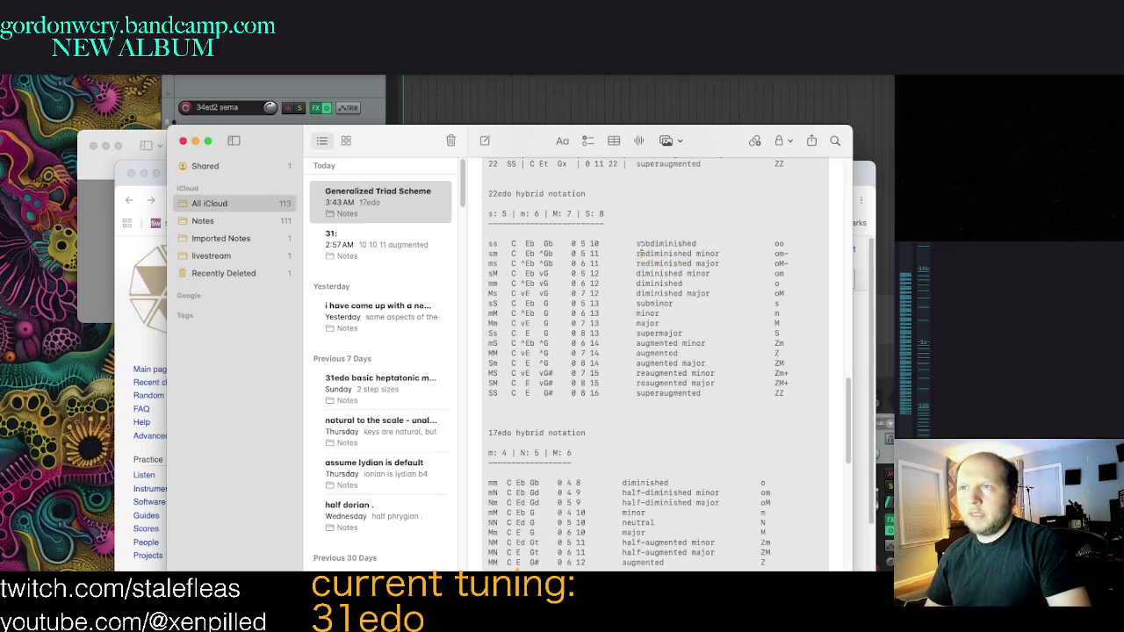
double_click(658, 293)
key(Right)
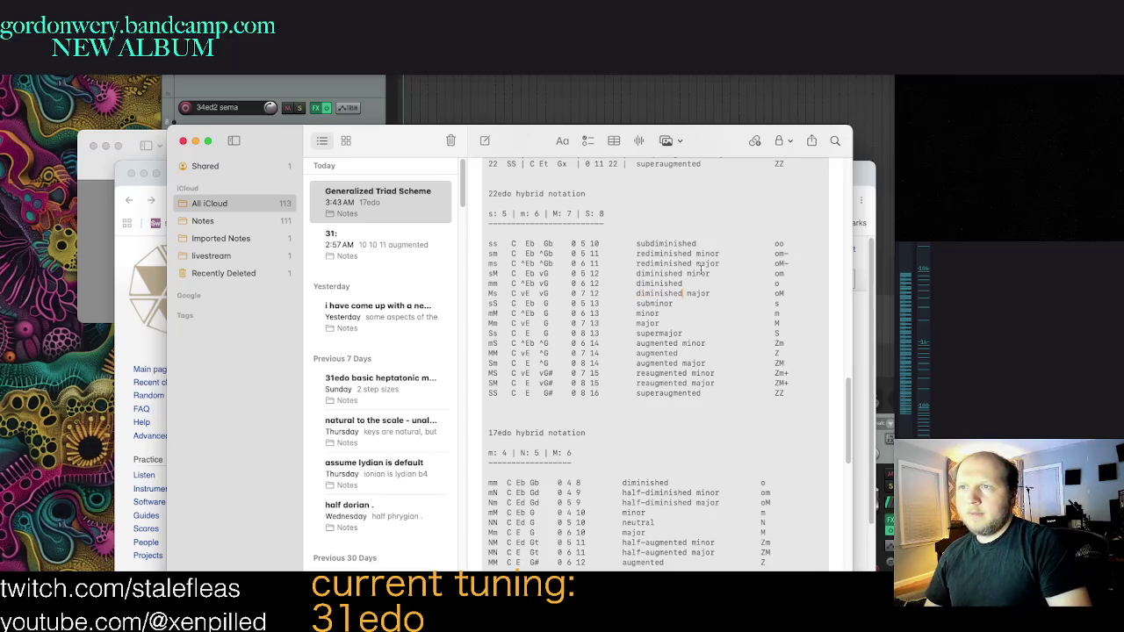
drag(601, 263, 482, 262)
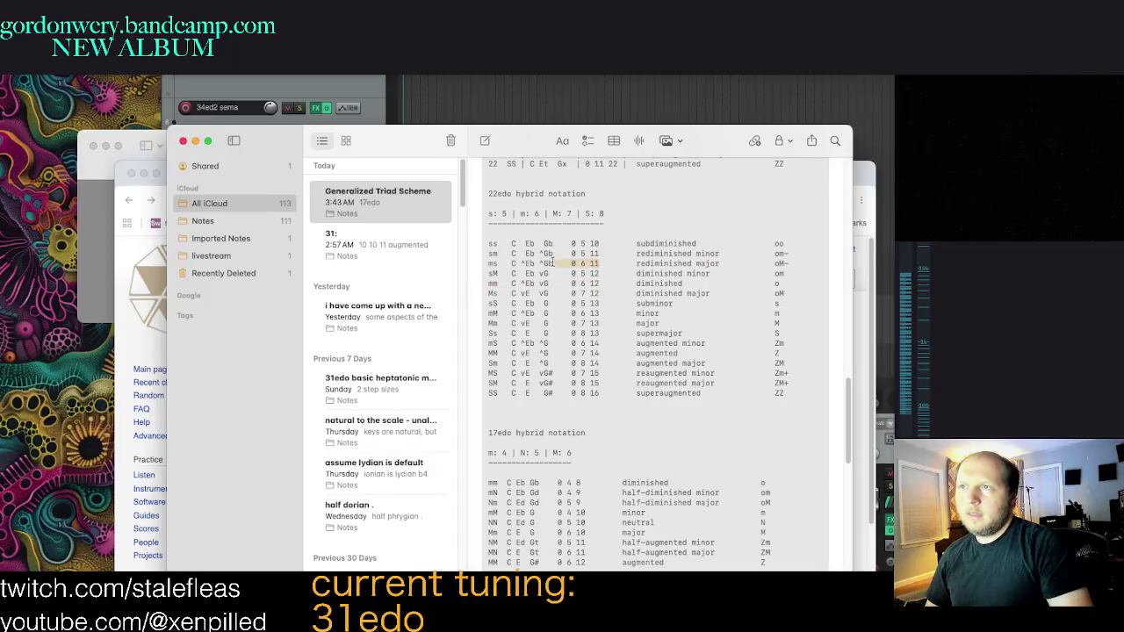
click(642, 267)
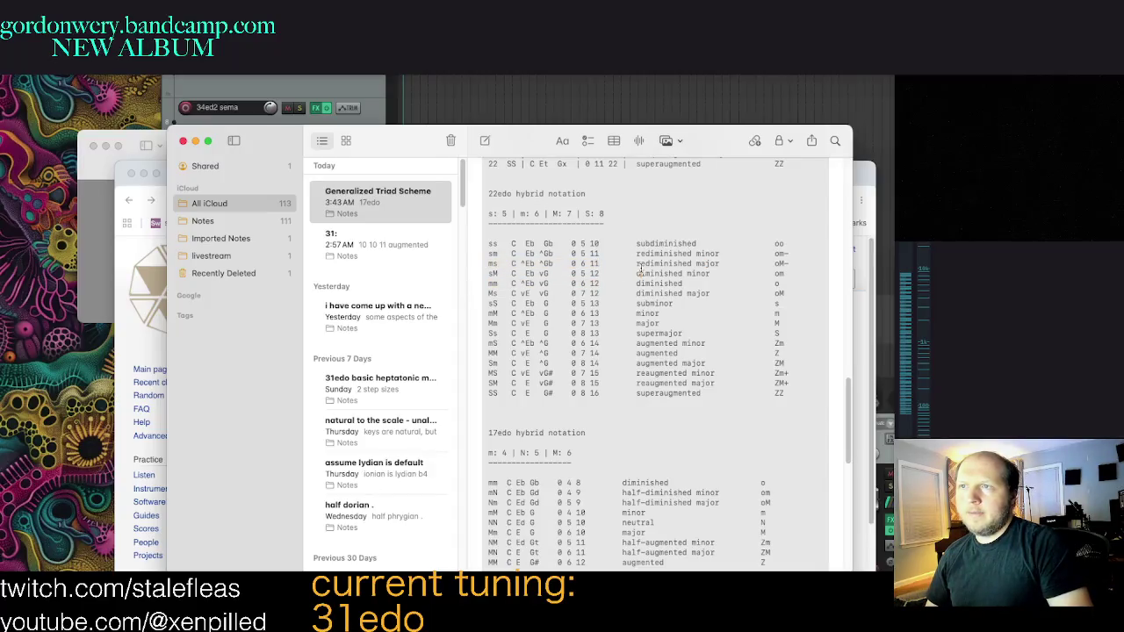
click(590, 254)
Step: Scroll past the 17edo table through the 26 edo, 15edo and 23edo sections
scroll(646, 327, down, 2)
scroll(650, 342, down, 5)
scroll(663, 369, down, 3)
scroll(676, 395, down, 2)
scroll(699, 433, up, 8)
scroll(699, 433, up, 4)
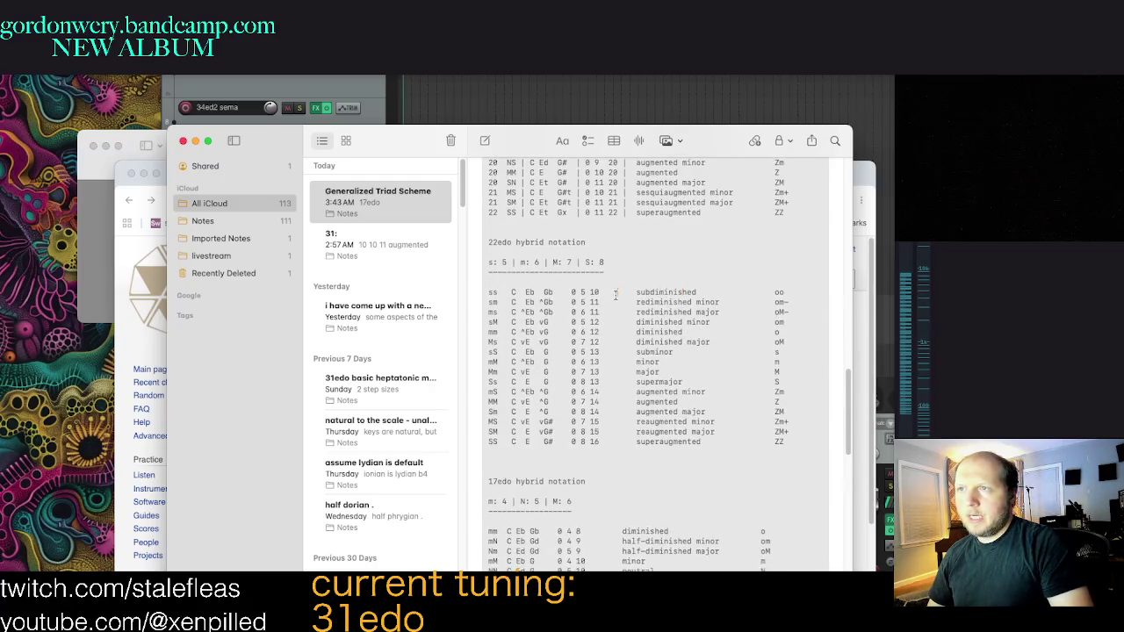
scroll(663, 406, down, 2)
scroll(663, 406, down, 2)
scroll(688, 388, up, 2)
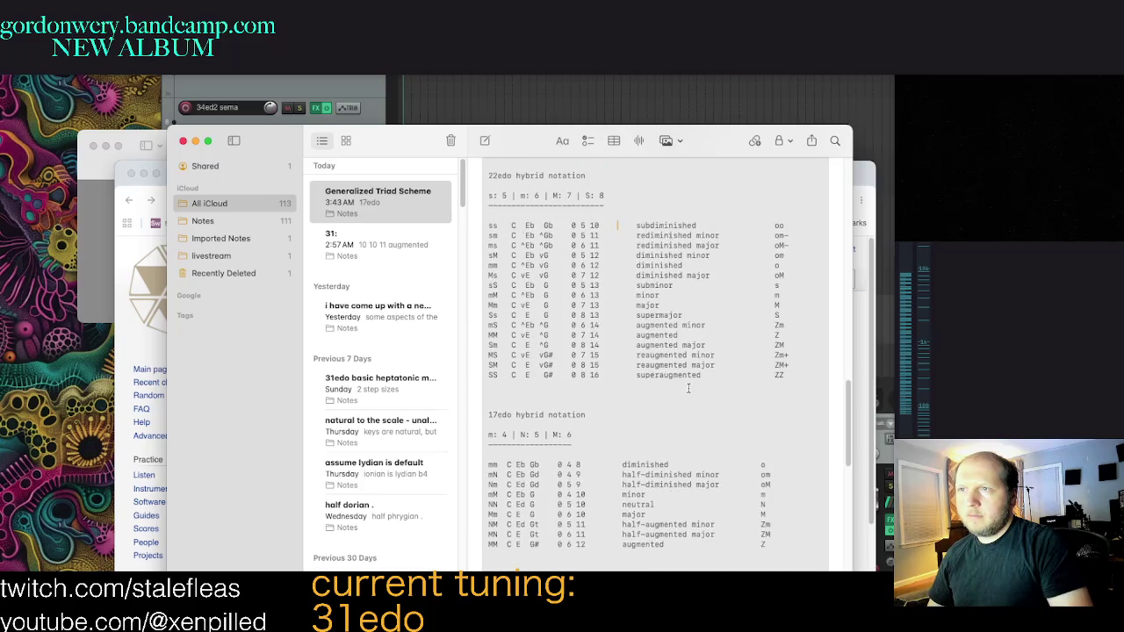
scroll(688, 388, up, 2)
scroll(715, 404, down, 4)
scroll(745, 419, up, 6)
scroll(746, 420, up, 2)
scroll(751, 419, up, 2)
scroll(757, 420, up, 2)
scroll(763, 420, up, 2)
scroll(760, 421, up, 3)
scroll(753, 425, up, 2)
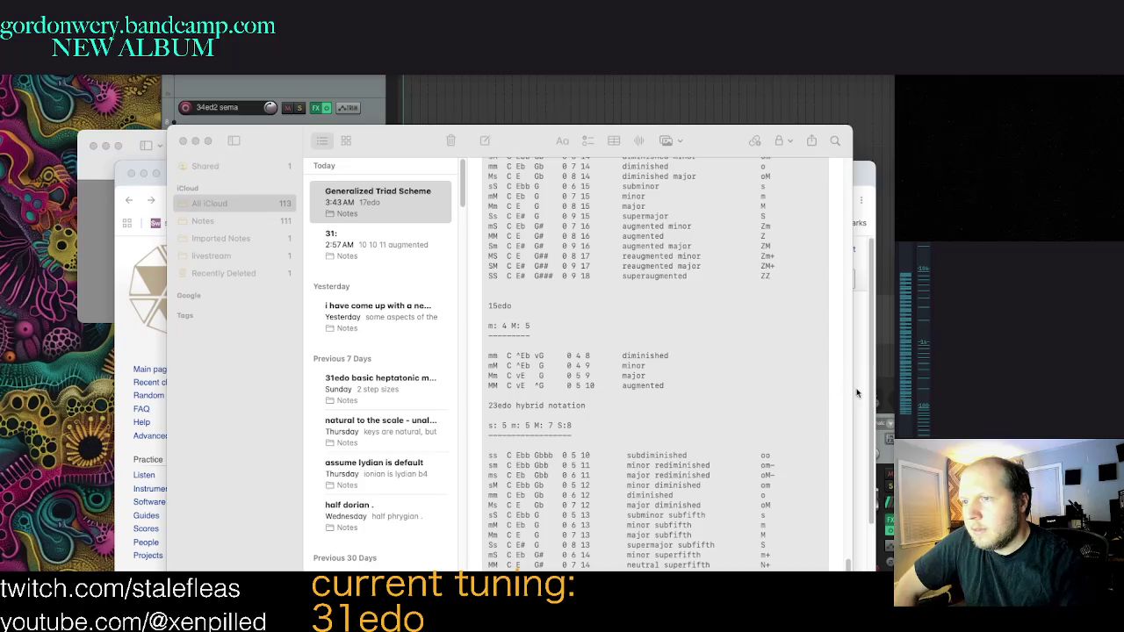
Step: Refocus the Notes window and select 'diminished' in the 26 edo sM row
click(739, 388)
scroll(739, 388, up, 2)
scroll(740, 388, up, 2)
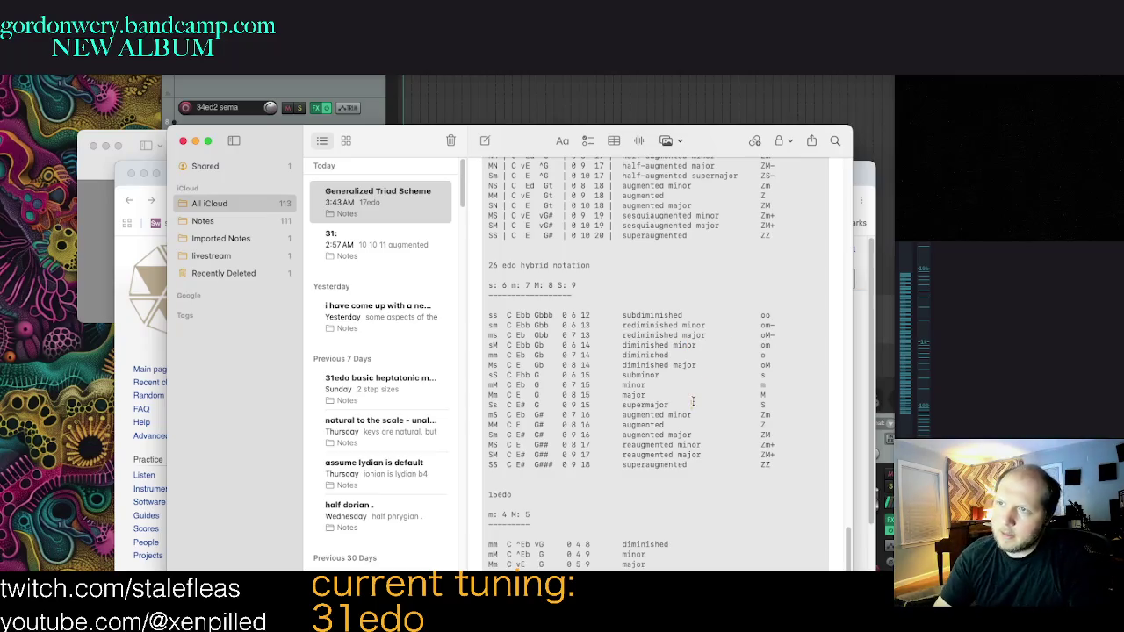
double_click(625, 343)
scroll(689, 410, down, 2)
scroll(694, 418, up, 5)
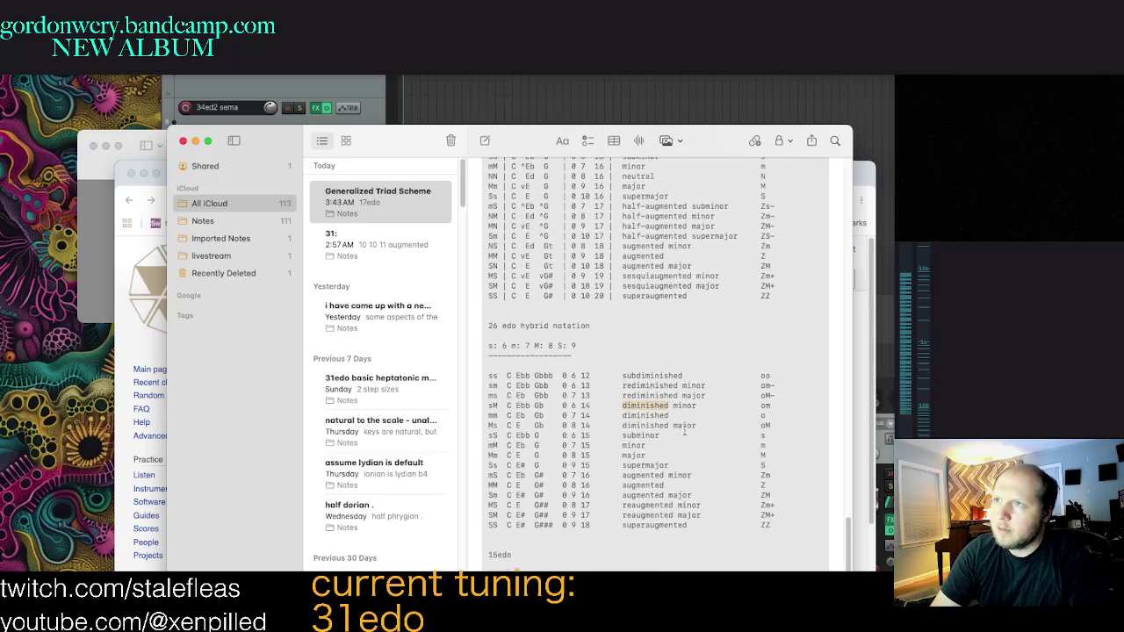
scroll(707, 431, down, 8)
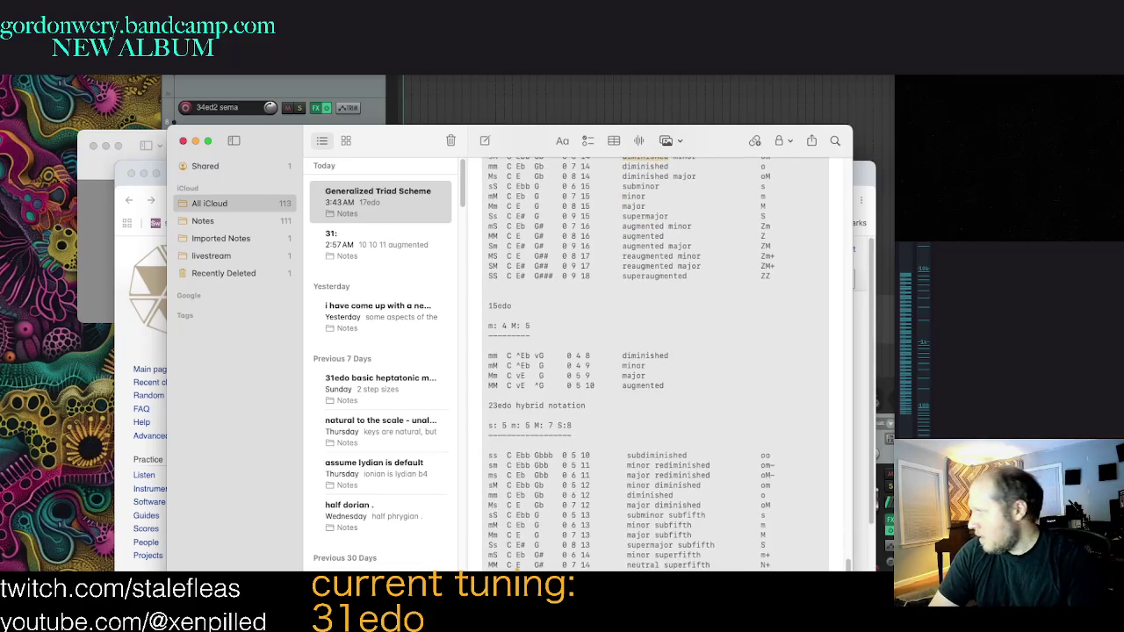